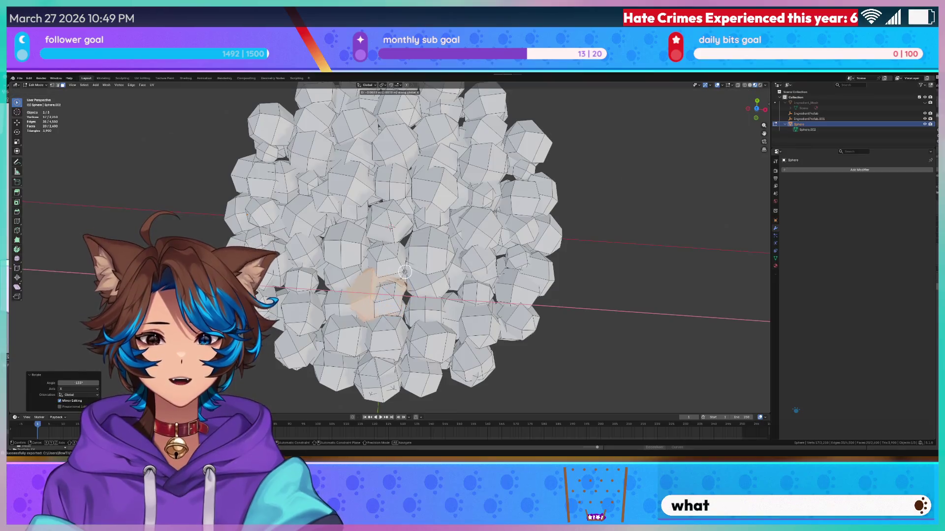
# - Finish moving the vertices, clear the selection and view the cluster from the top
pyautogui.click(417, 268)
pyautogui.moveTo(417, 267); pyautogui.dragTo(393, 222, button='middle')
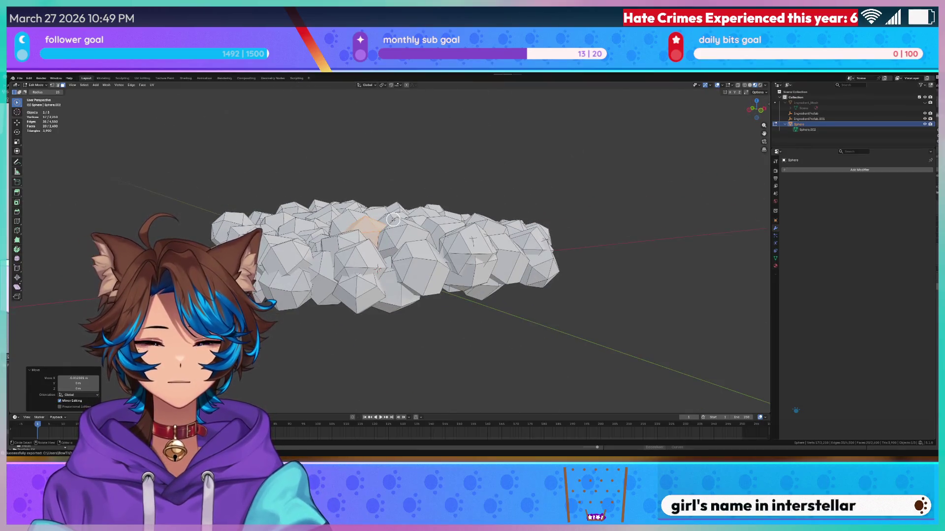
pyautogui.hotkey('ctrl', 'c')
pyautogui.hotkey('ctrl', 'v')
pyautogui.press('Escape')
pyautogui.click(396, 160)
pyautogui.moveTo(397, 161)
pyautogui.mouseDown(button='middle')
pyautogui.moveTo(418, 162)
pyautogui.moveTo(383, 222)
pyautogui.mouseUp(button='middle')
pyautogui.press('KP_7')
pyautogui.scroll(-4, 418, 231)
# - Select all geometry and merge vertices by distance, then inspect the result
pyautogui.press('a')
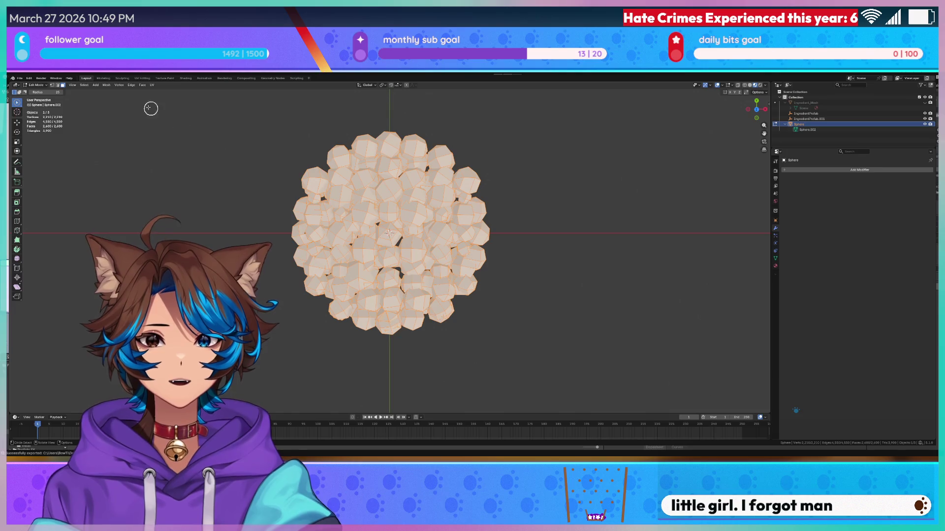
pyautogui.click(110, 86)
pyautogui.moveTo(123, 115)
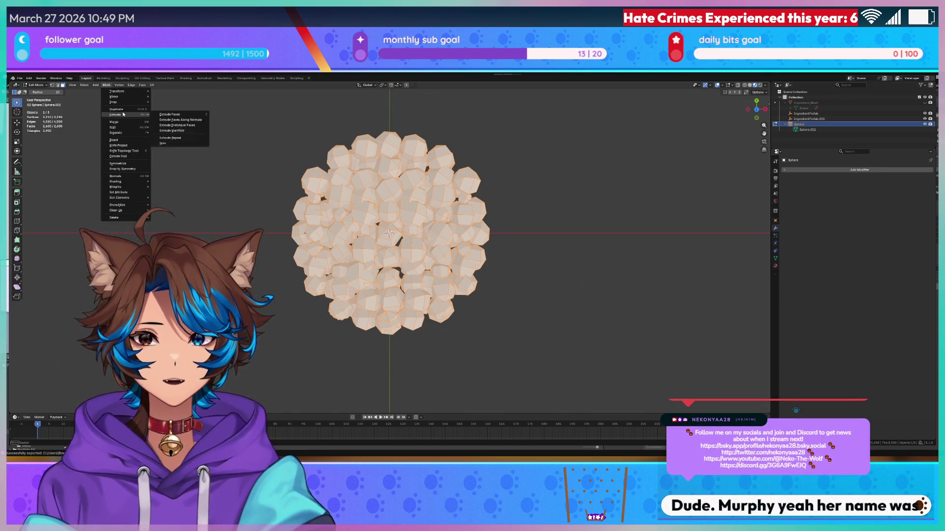
pyautogui.click(183, 142)
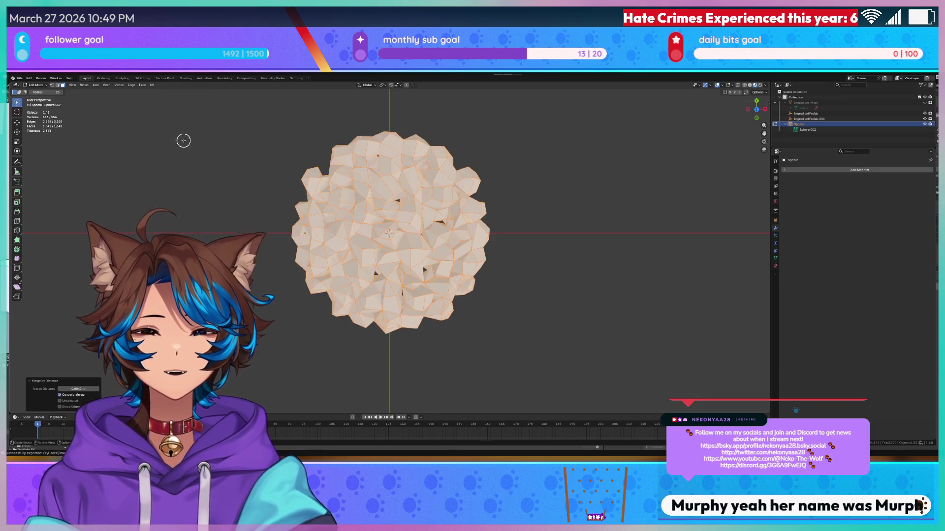
pyautogui.moveTo(429, 275)
pyautogui.mouseDown(button='middle')
pyautogui.moveTo(443, 271)
pyautogui.moveTo(428, 273)
pyautogui.mouseUp(button='middle')
pyautogui.press('KP_7')
pyautogui.scroll(3, 438, 247)
pyautogui.scroll(-3, 439, 248)
pyautogui.moveTo(512, 295)
pyautogui.mouseDown(button='middle')
pyautogui.moveTo(512, 182)
pyautogui.moveTo(517, 270)
pyautogui.mouseUp(button='middle')
pyautogui.scroll(5, 542, 264)
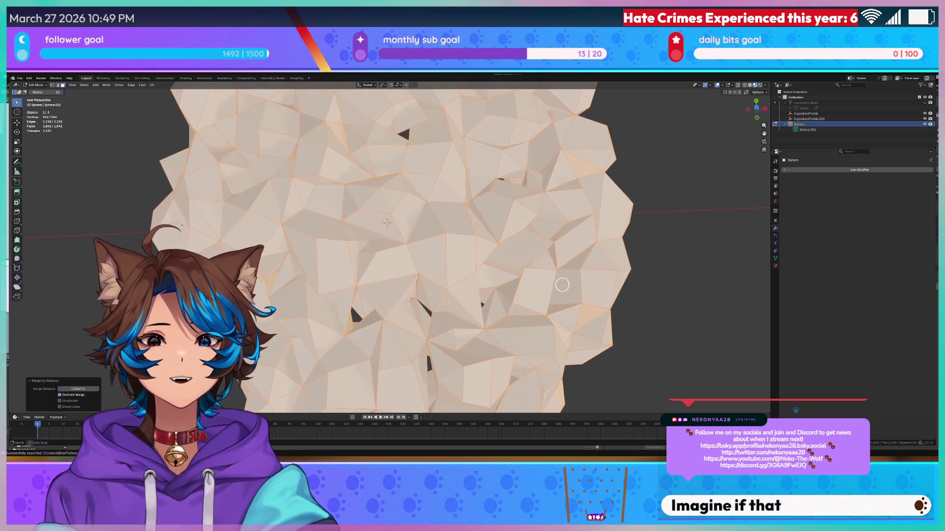
pyautogui.scroll(-4, 713, 247)
# - Deselect and undo the merge, restoring 2,210 vertices
pyautogui.hotkey('alt', 'a')
pyautogui.moveTo(658, 234)
pyautogui.mouseDown(button='middle')
pyautogui.moveTo(633, 210)
pyautogui.moveTo(599, 225)
pyautogui.mouseUp(button='middle')
pyautogui.hotkey('ctrl', 'z')
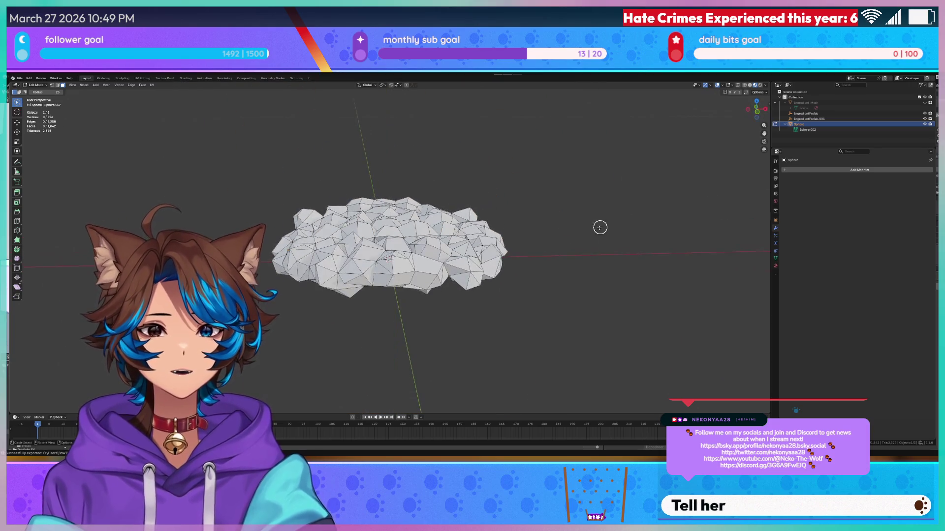
# - Re-merge all vertices by distance at 0.004, then deselect in top orthographic view
pyautogui.press('a')
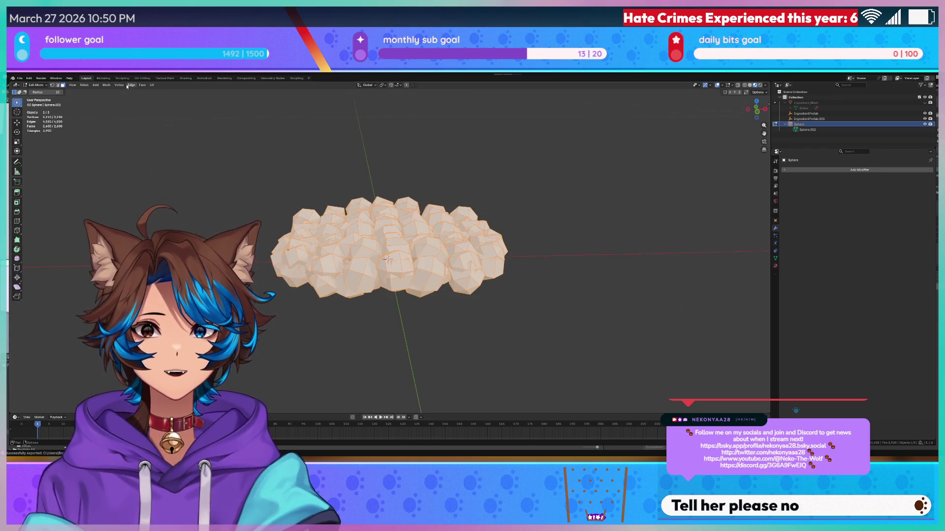
pyautogui.click(127, 86)
pyautogui.moveTo(118, 94)
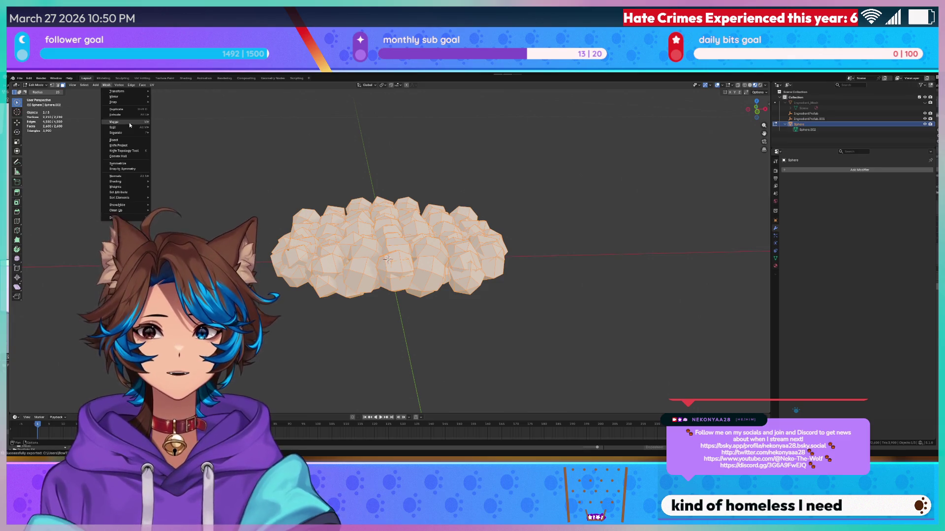
pyautogui.moveTo(127, 121)
pyautogui.click(178, 141)
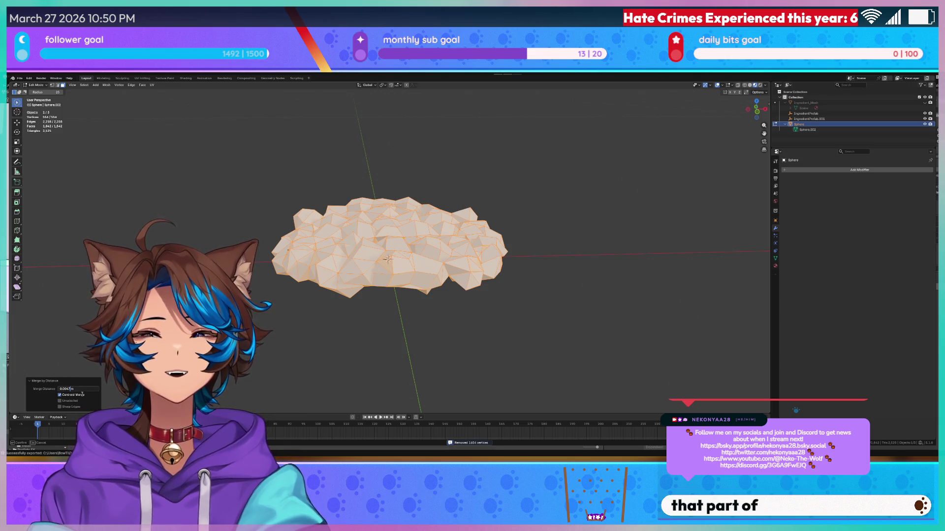
pyautogui.press('Return')
pyautogui.hotkey('alt', 'a')
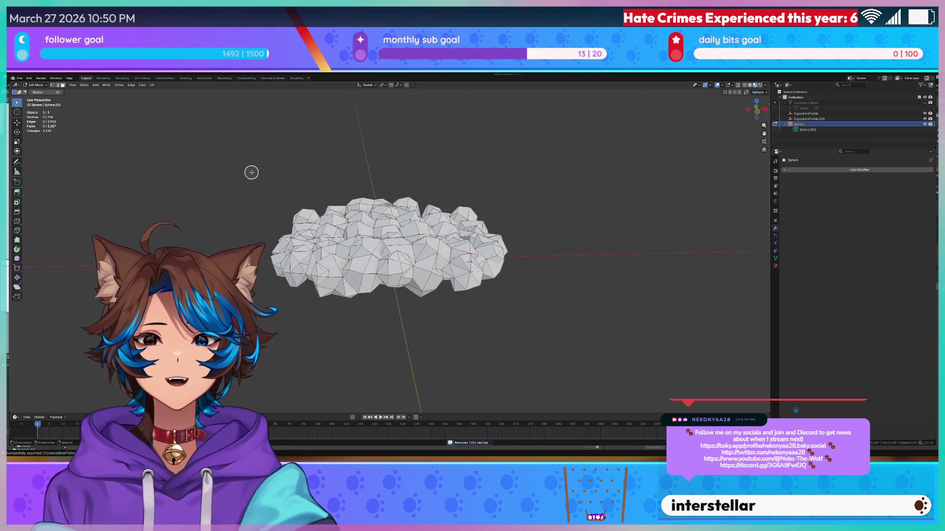
pyautogui.press('KP_7')
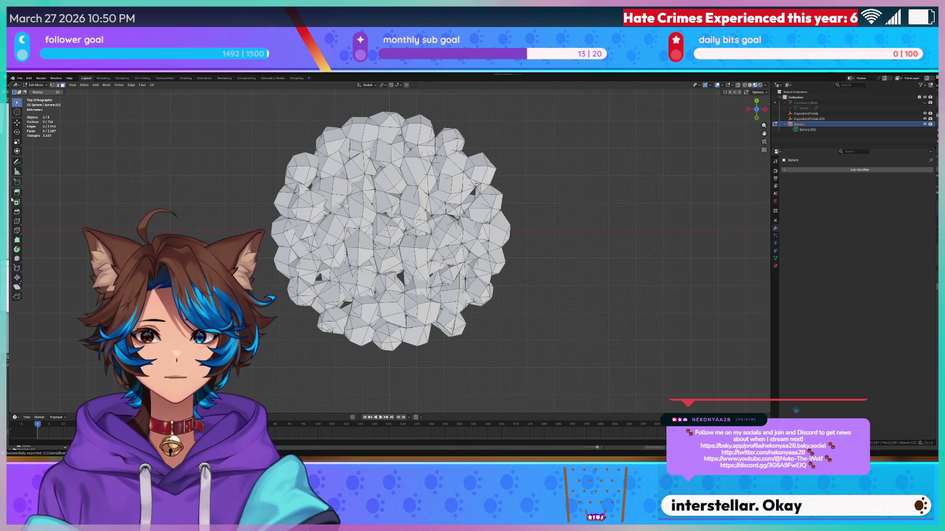
pyautogui.click(18, 165)
pyautogui.moveTo(384, 264); pyautogui.dragTo(435, 294)
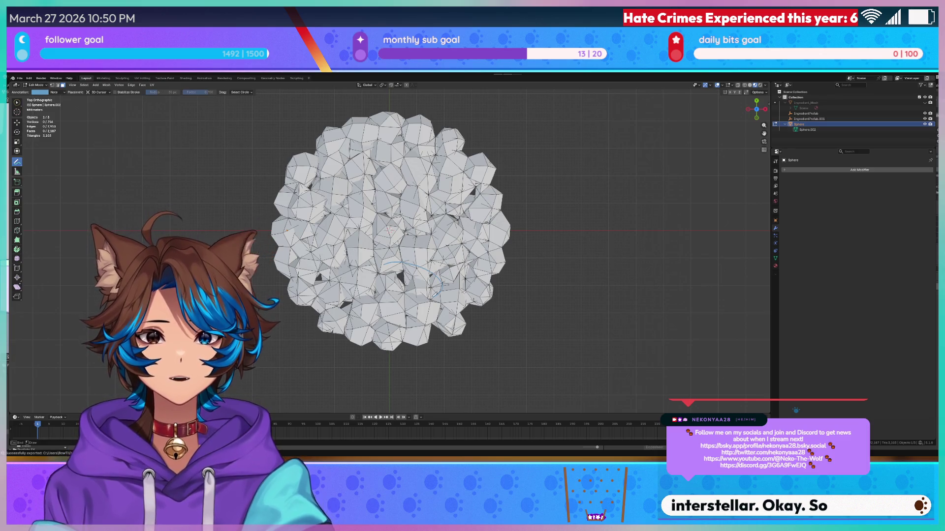
pyautogui.moveTo(325, 266); pyautogui.dragTo(269, 270)
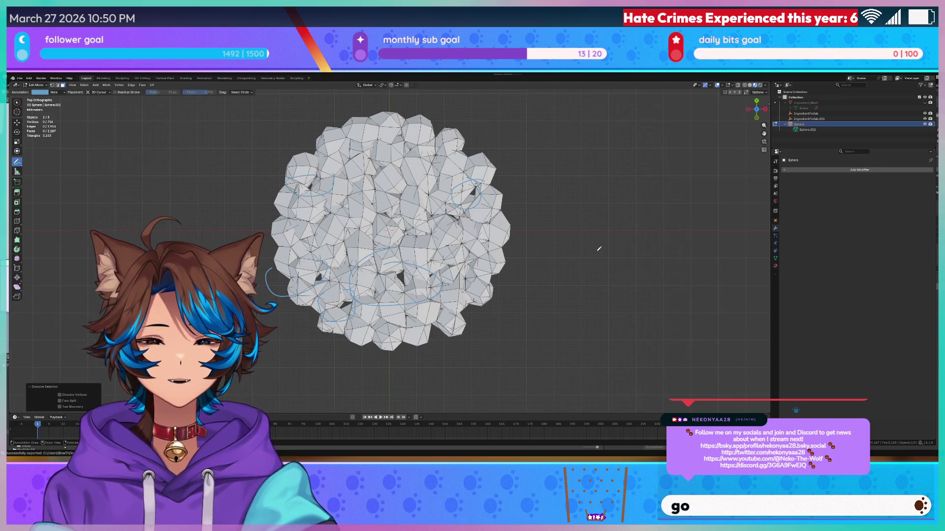
pyautogui.click(16, 123)
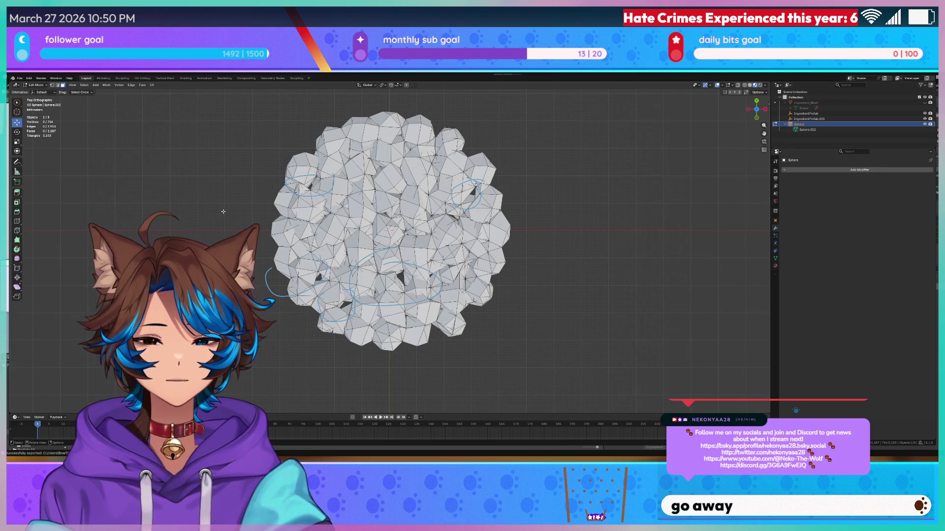
pyautogui.press('Tab')
pyautogui.press('Tab')
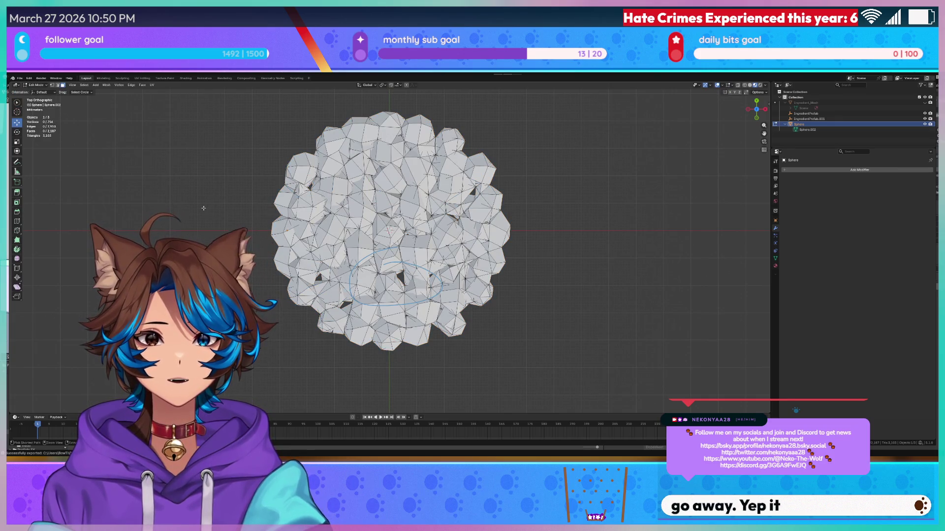
pyautogui.press('a')
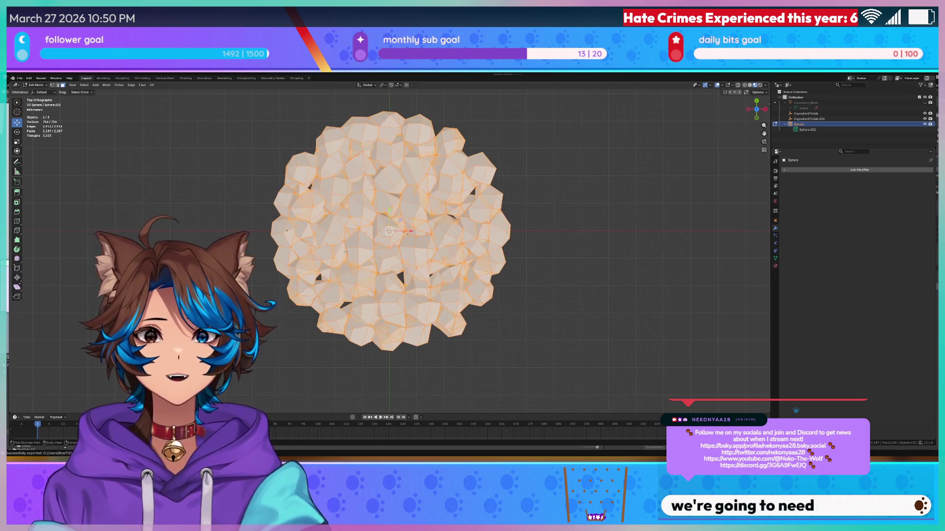
pyautogui.hotkey('ctrl', 'shift', 'z')
pyautogui.hotkey('ctrl', 'z')
pyautogui.hotkey('ctrl', 'shift', 'z')
pyautogui.hotkey('ctrl', 'z')
pyautogui.hotkey('ctrl', 'shift', 'z')
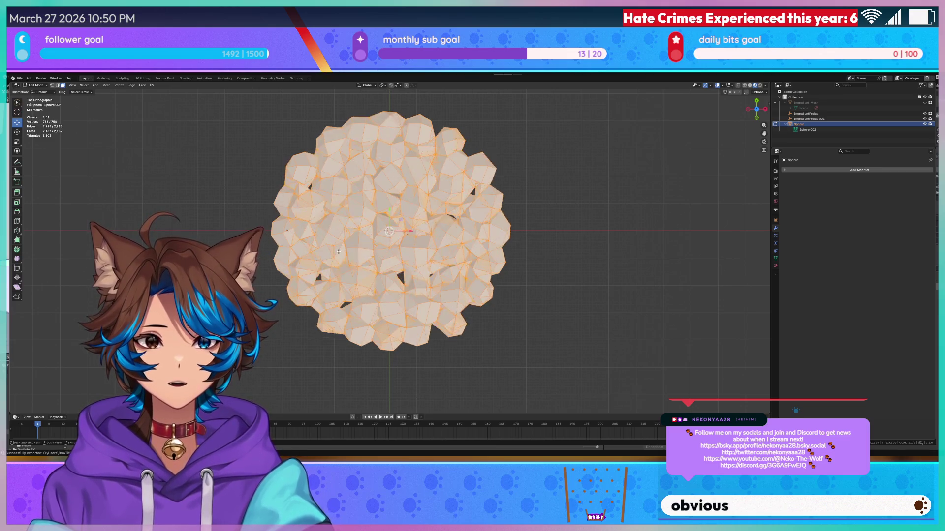
pyautogui.hotkey('ctrl', 'z')
pyautogui.hotkey('ctrl', 'shift', 'z')
pyautogui.hotkey('ctrl', 'z')
pyautogui.hotkey('ctrl', 'shift', 'z')
pyautogui.hotkey('ctrl', 'z')
pyautogui.hotkey('ctrl', 'shift', 'z')
pyautogui.hotkey('ctrl', 'z')
pyautogui.hotkey('ctrl', 'shift', 'z')
pyautogui.hotkey('alt', 'a')
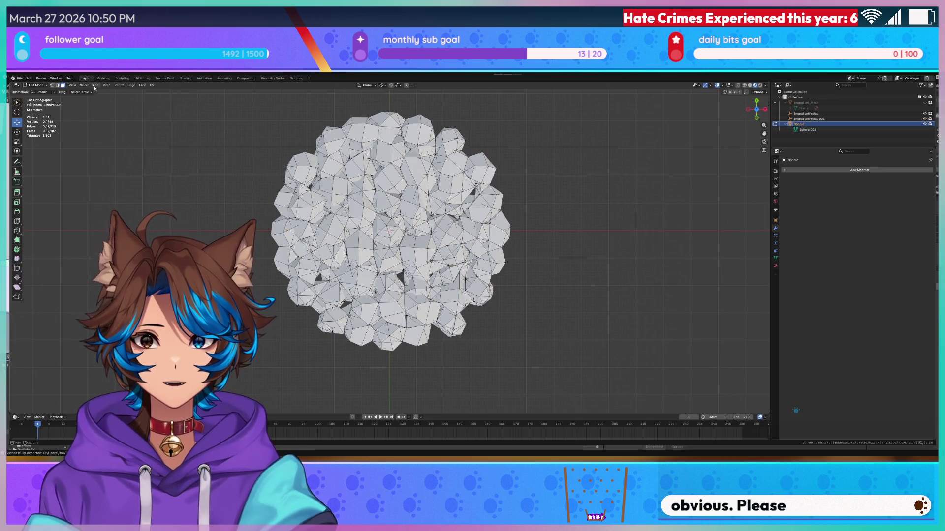
# - Add a UV sphere and nudge it along Y, sideways, and up along Z
pyautogui.hotkey('shift', 'a')
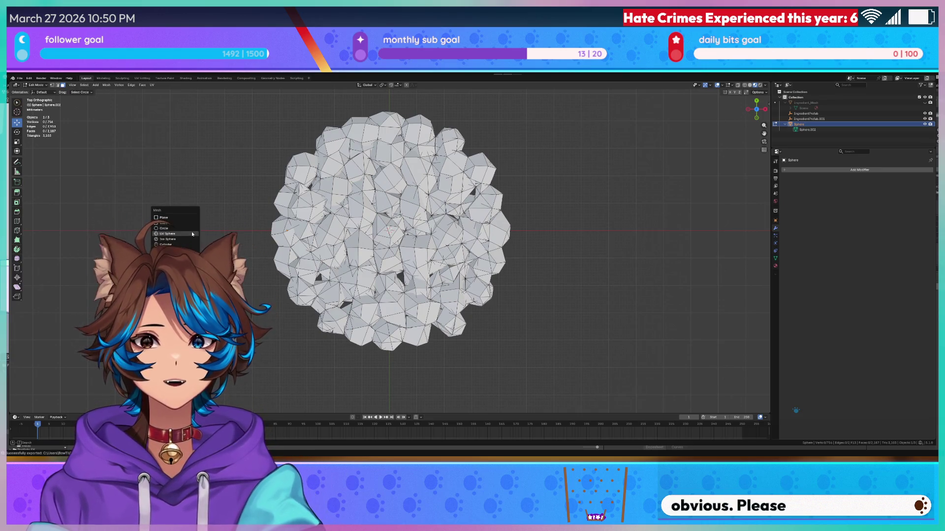
pyautogui.click(179, 235)
pyautogui.press('g')
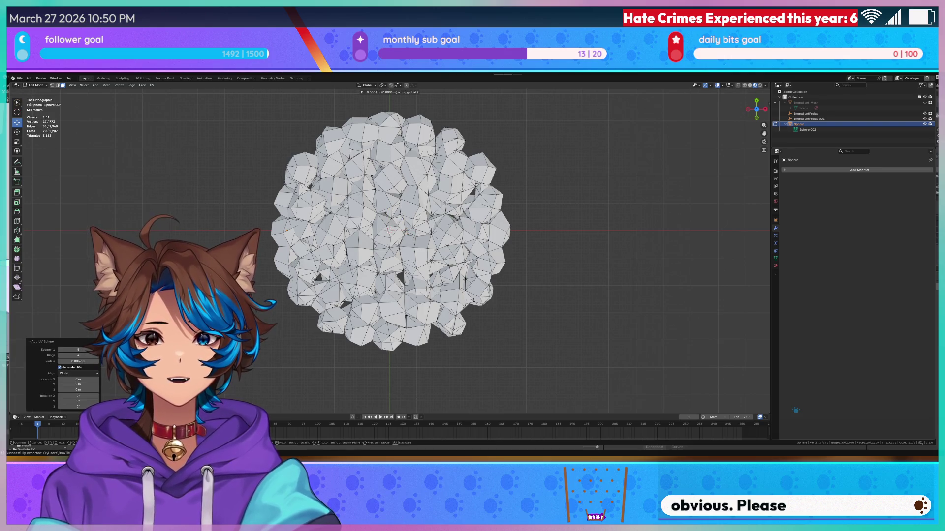
pyautogui.press('y')
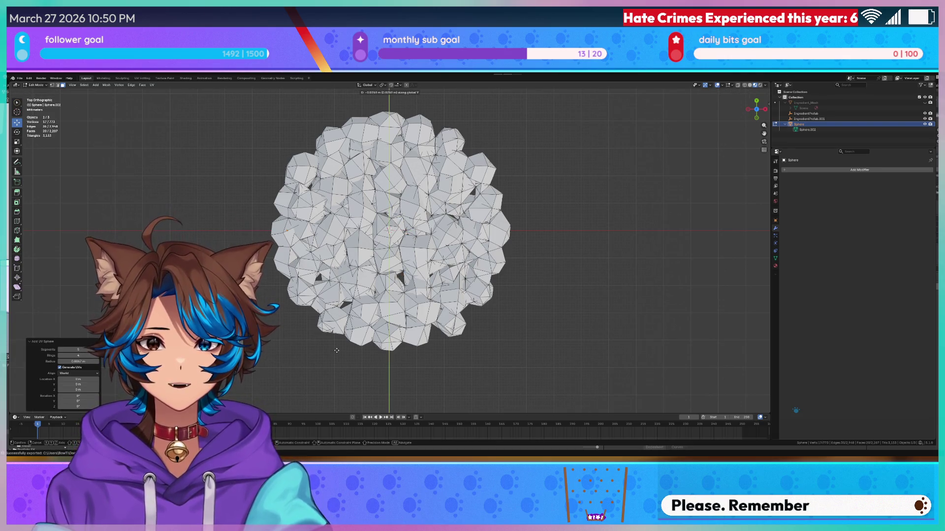
pyautogui.click(334, 305)
pyautogui.press('g')
pyautogui.press('y')
pyautogui.click(352, 325)
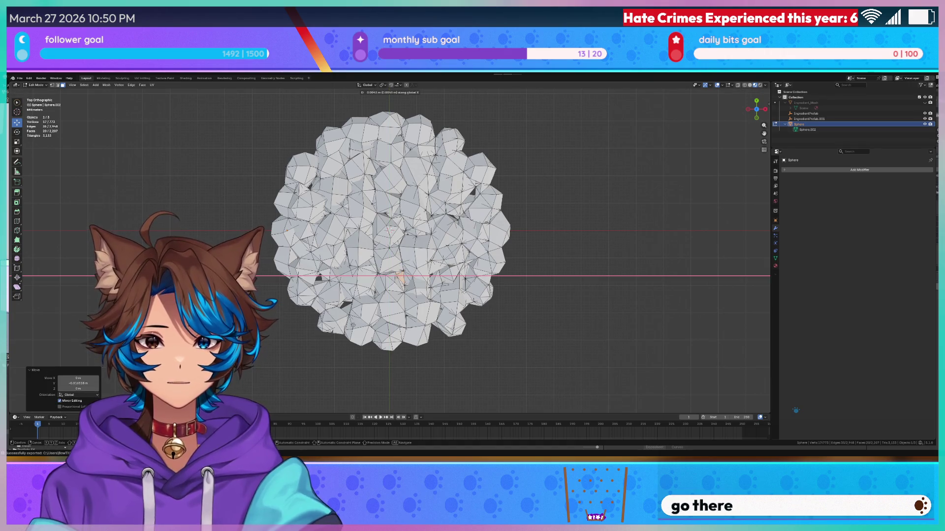
pyautogui.moveTo(352, 325); pyautogui.dragTo(355, 259, button='middle')
pyautogui.press('g')
pyautogui.press('z')
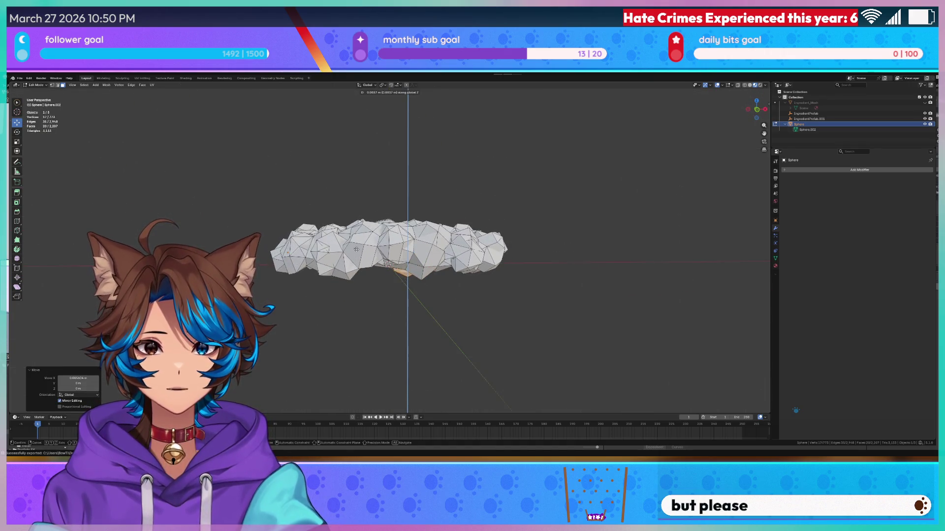
pyautogui.click(356, 238)
# - Rotate the sphere -54.1° about Y and deselect everything
pyautogui.press('r')
pyautogui.press('x')
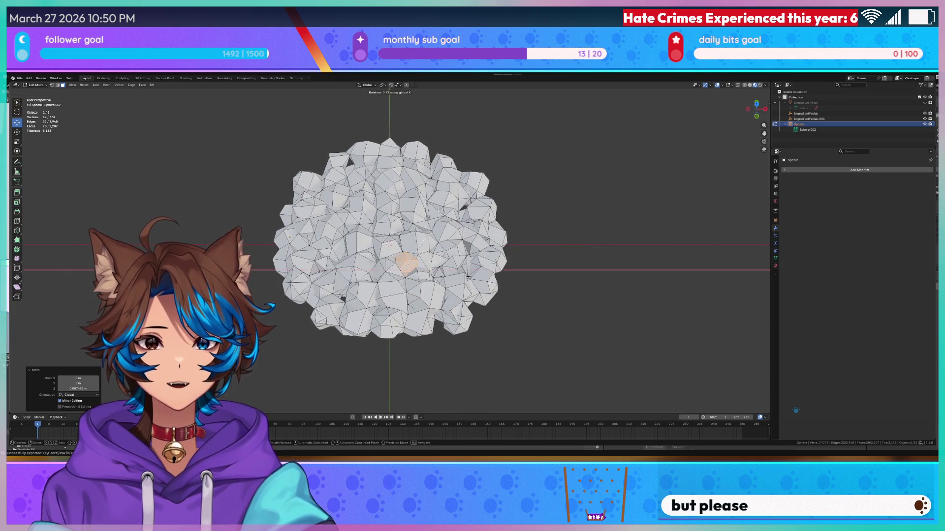
pyautogui.press('y')
pyautogui.click(373, 189)
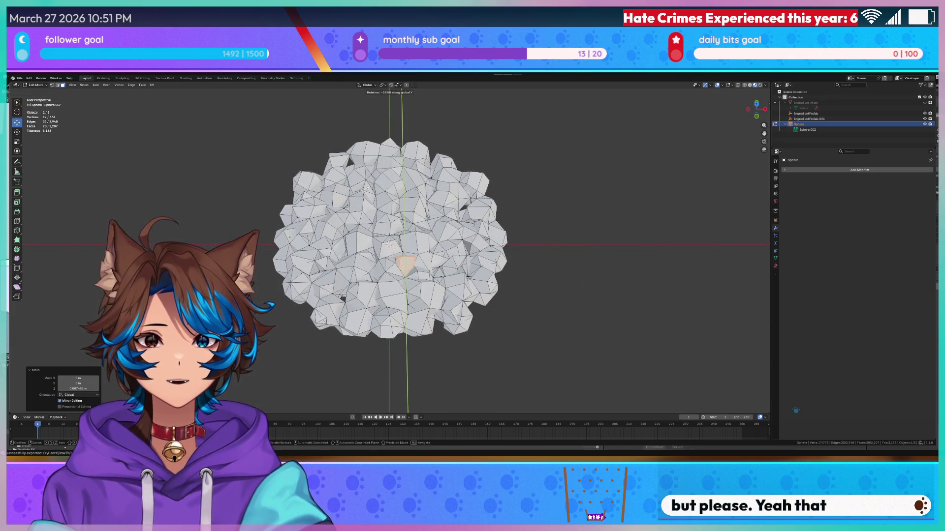
pyautogui.moveTo(373, 189); pyautogui.dragTo(345, 167, button='middle')
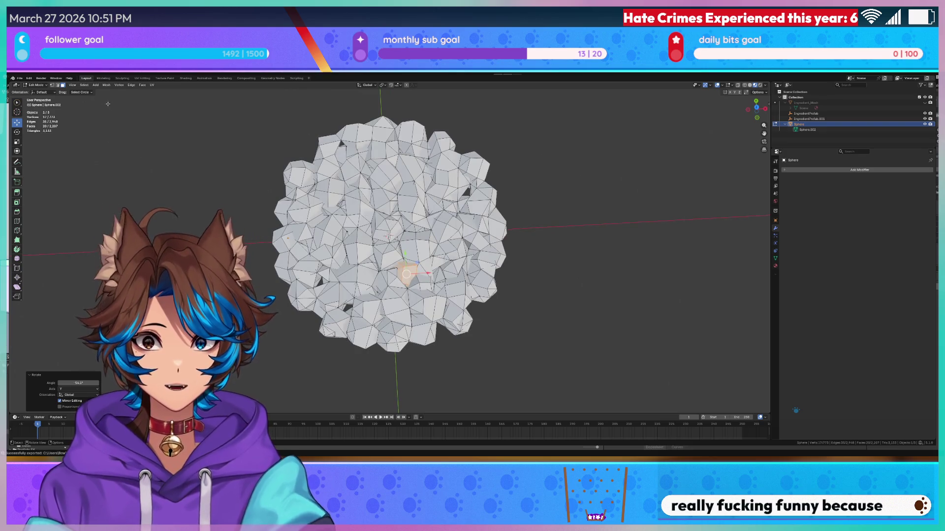
pyautogui.hotkey('alt', 'a')
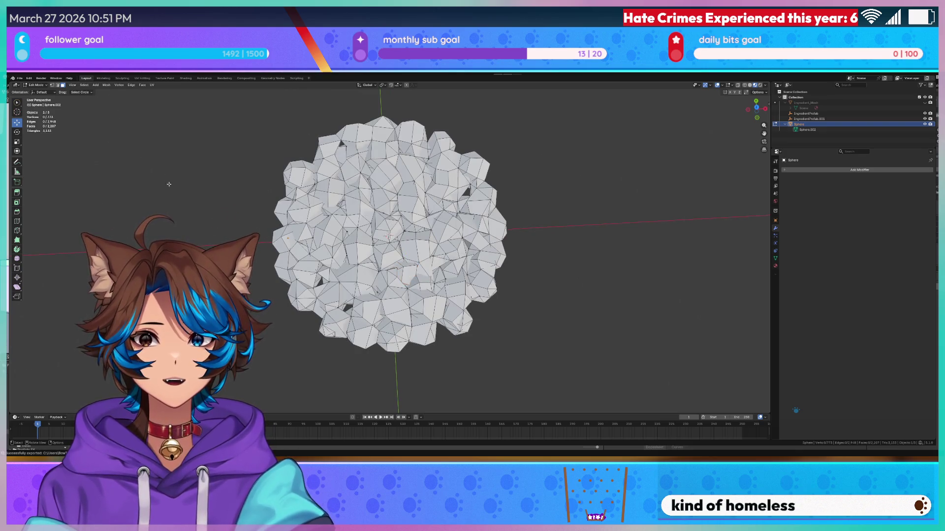
pyautogui.hotkey('shift', 'a')
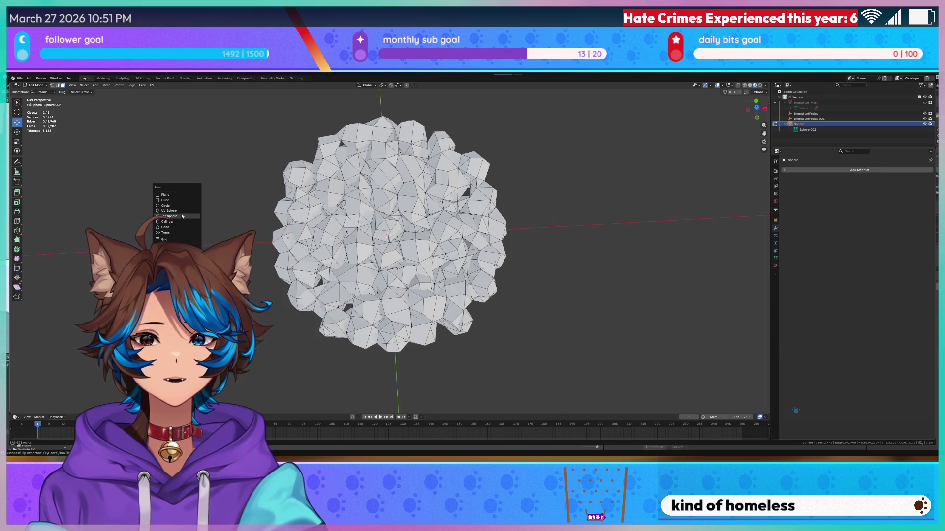
# - Add another UV sphere and shift it along Y and X
pyautogui.click(181, 212)
pyautogui.press('g')
pyautogui.press('z')
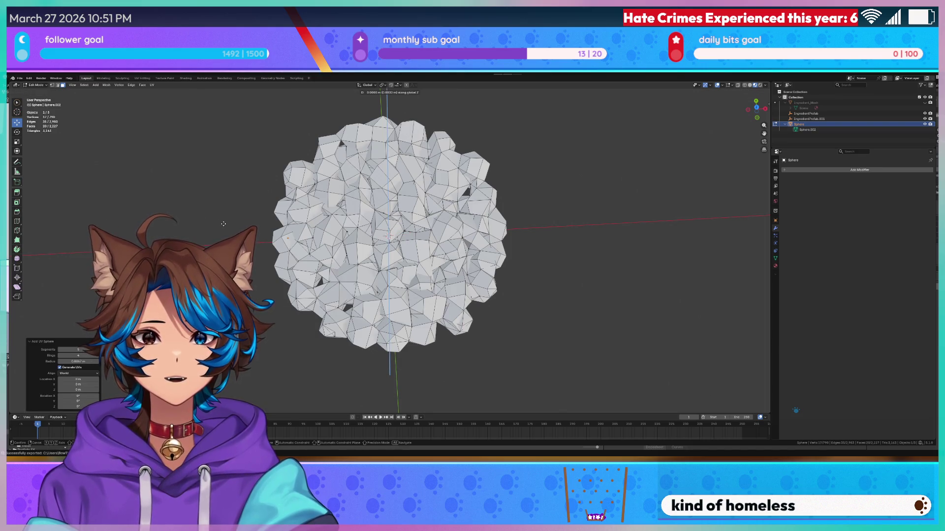
pyautogui.press('Return')
pyautogui.press('g')
pyautogui.press('x')
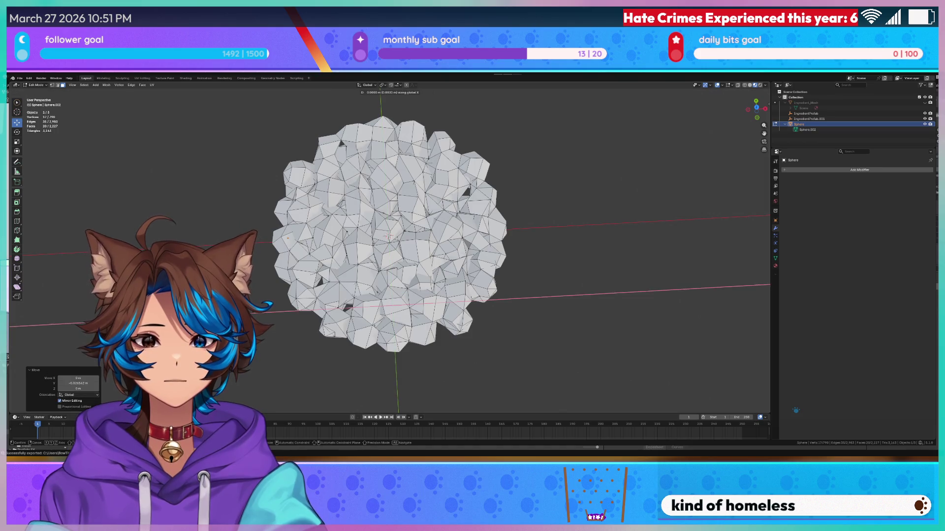
pyautogui.press('Return')
pyautogui.press('KP_7')
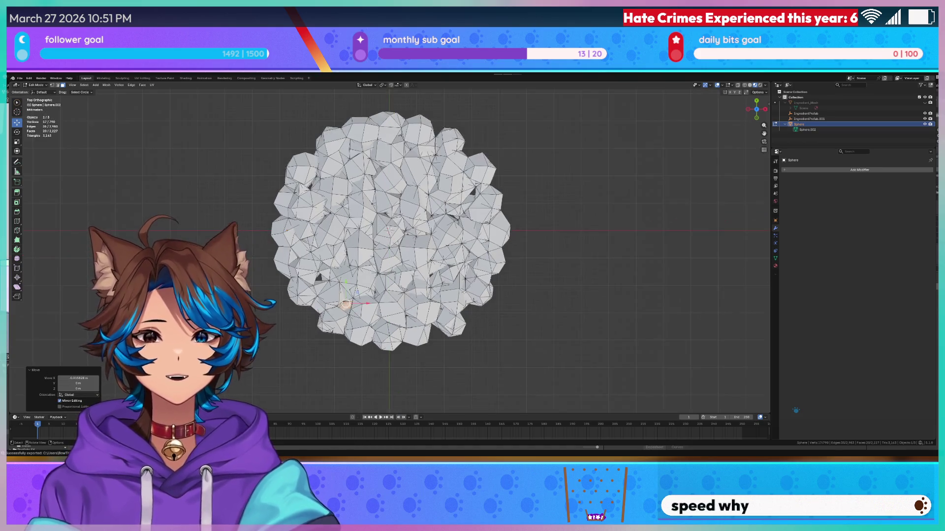
# - Move the piece to a new height, rotate it 22.3° and tilt it 58.1° around X
pyautogui.press('g')
pyautogui.press('z')
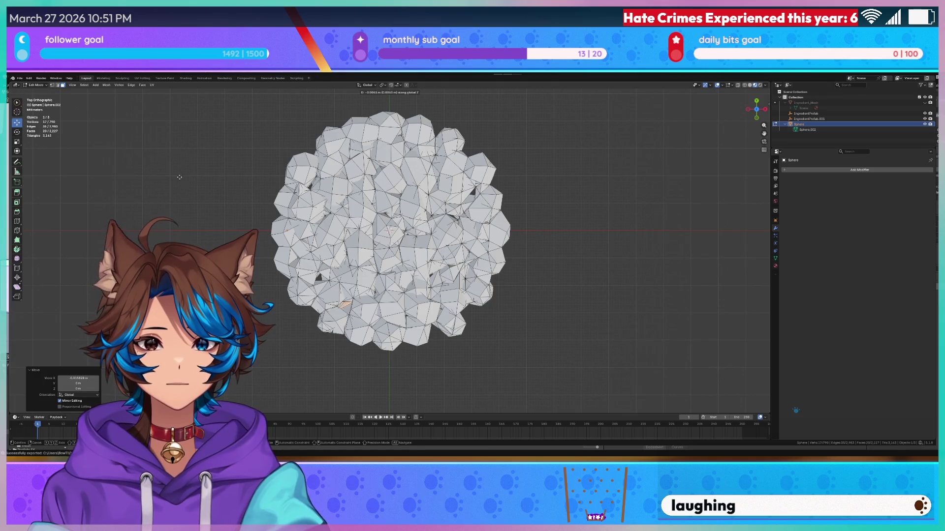
pyautogui.press('Escape')
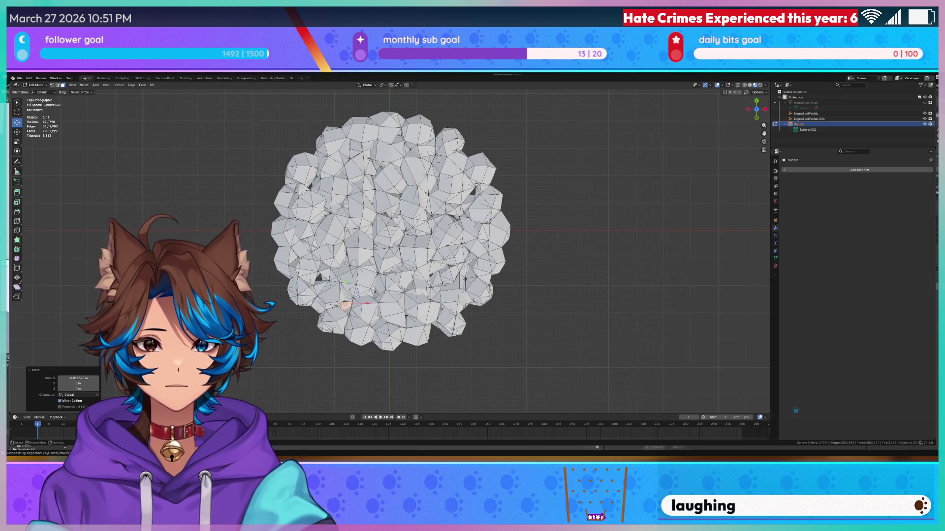
pyautogui.press('g')
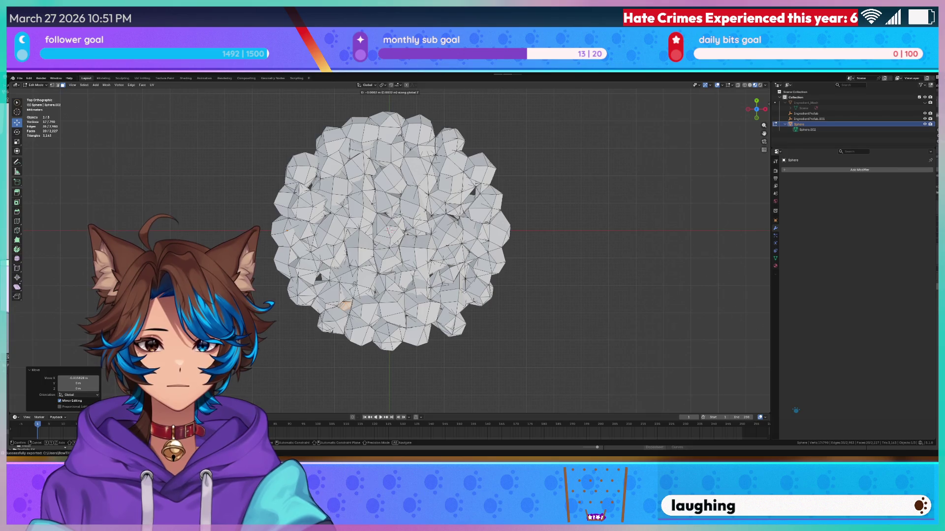
pyautogui.moveTo(114, 166)
pyautogui.keyDown('alt'); pyautogui.mouseDown(button='middle')
pyautogui.moveTo(187, 183)
pyautogui.moveTo(194, 173)
pyautogui.moveTo(199, 215)
pyautogui.mouseUp(button='middle'); pyautogui.keyUp('alt')
pyautogui.click(195, 174)
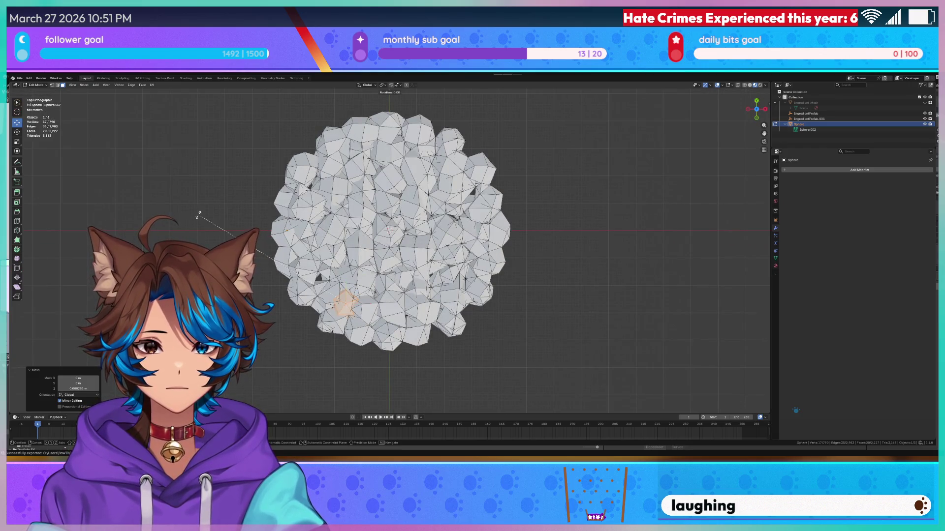
pyautogui.click(266, 178)
pyautogui.press('r')
pyautogui.press('x')
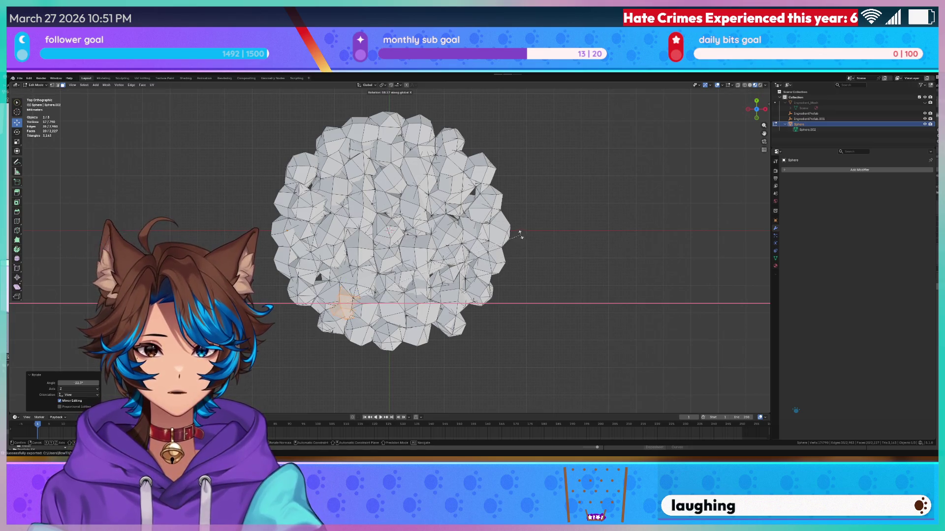
pyautogui.click(520, 235)
pyautogui.click(566, 221)
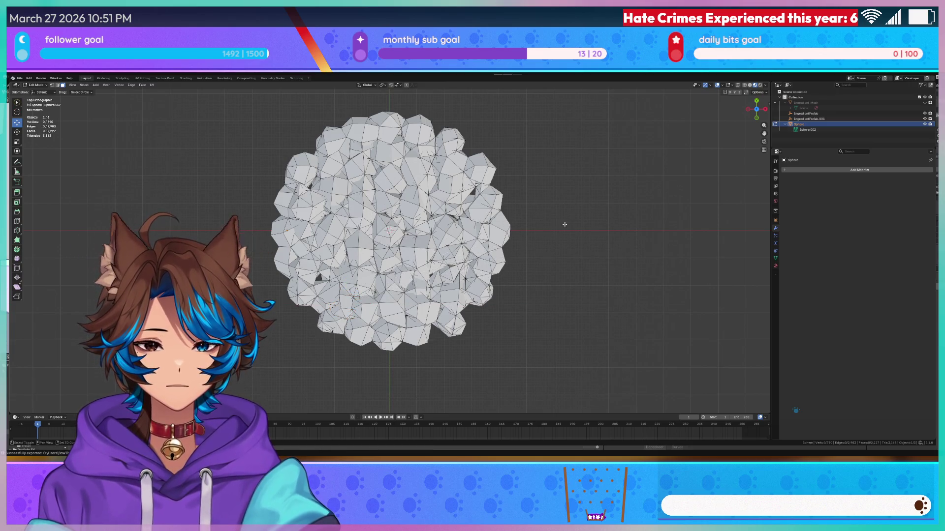
# - Add an ico sphere, then undo it and return to the top view
pyautogui.hotkey('shift', 'a')
pyautogui.click(559, 231)
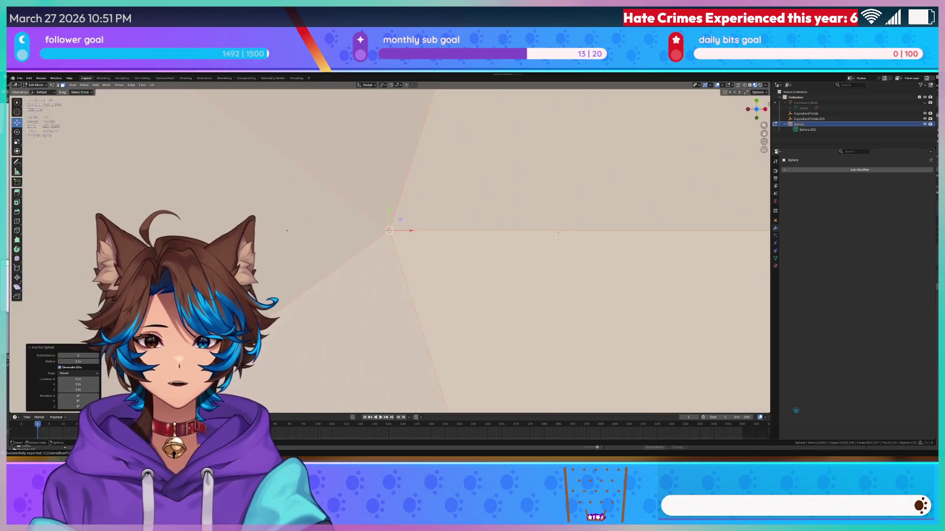
pyautogui.scroll(-3, 432, 256)
pyautogui.hotkey('ctrl', 'z')
pyautogui.scroll(6, 431, 255)
pyautogui.scroll(5, 389, 236)
pyautogui.scroll(-3, 389, 237)
pyautogui.moveTo(389, 236); pyautogui.dragTo(398, 243, button='middle')
pyautogui.press('KP_7')
pyautogui.scroll(-4, 399, 243)
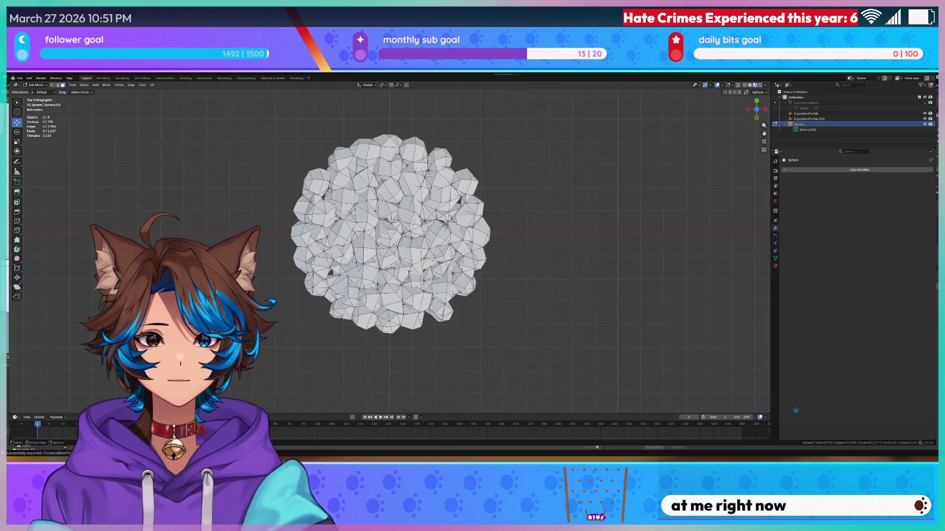
pyautogui.scroll(2, 401, 245)
# - Add a small UV sphere in the cluster's lower left and adjust its height
pyautogui.hotkey('shift', 'a')
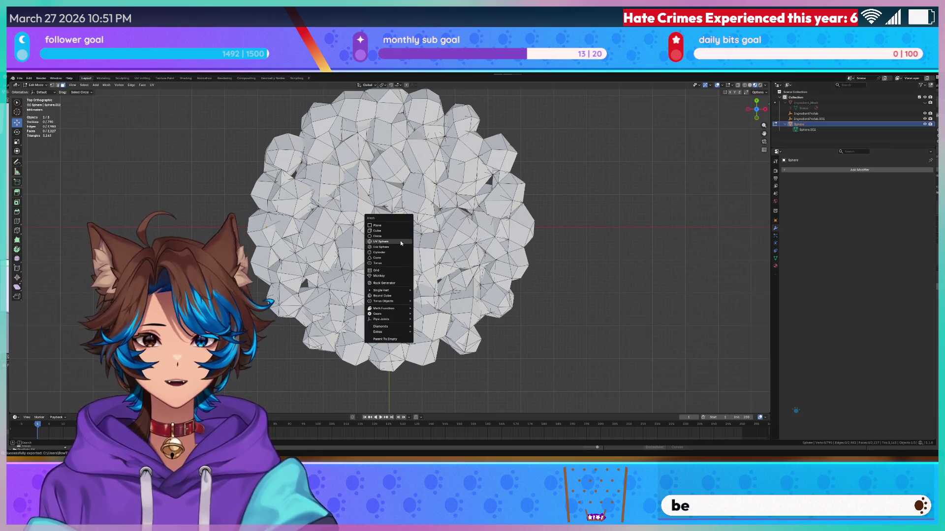
pyautogui.click(393, 242)
pyautogui.press('g')
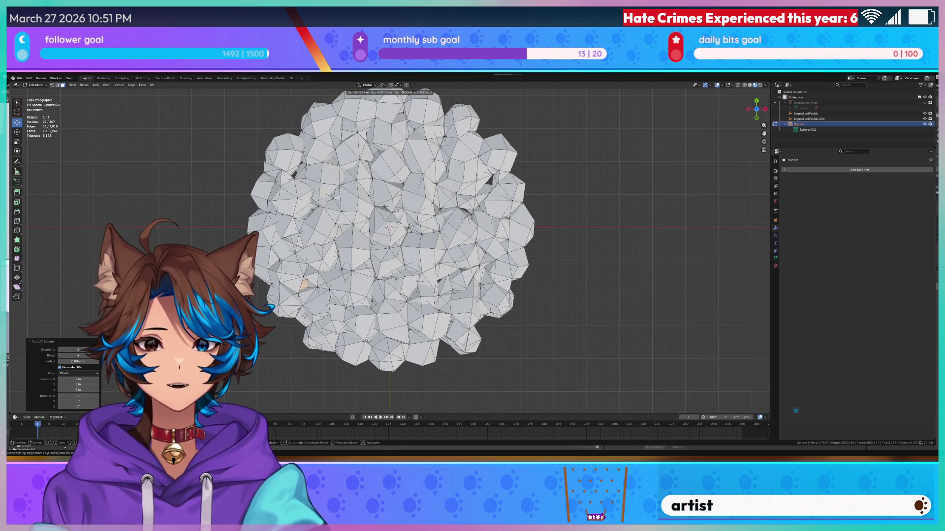
pyautogui.click(307, 312)
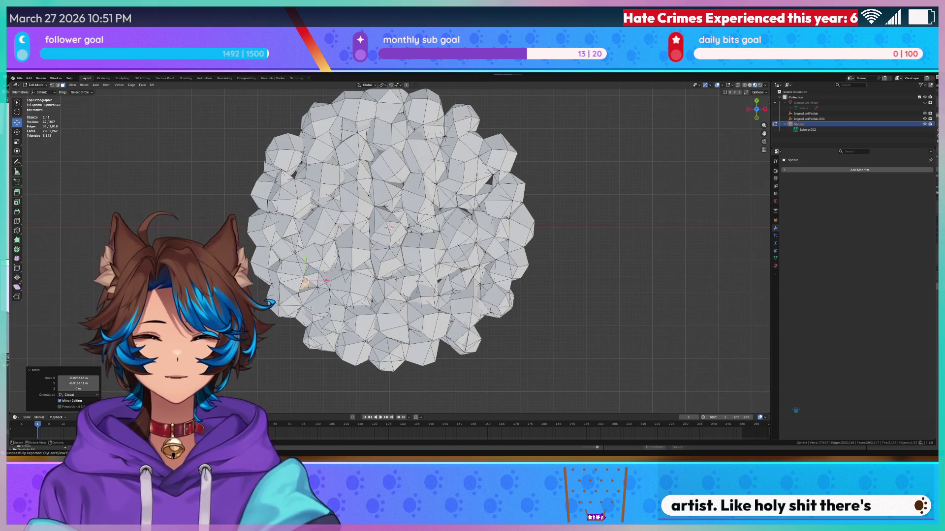
pyautogui.scroll(-5, 311, 309)
pyautogui.press('KP_1')
pyautogui.press('z')
pyautogui.click(304, 308)
pyautogui.press('KP_7')
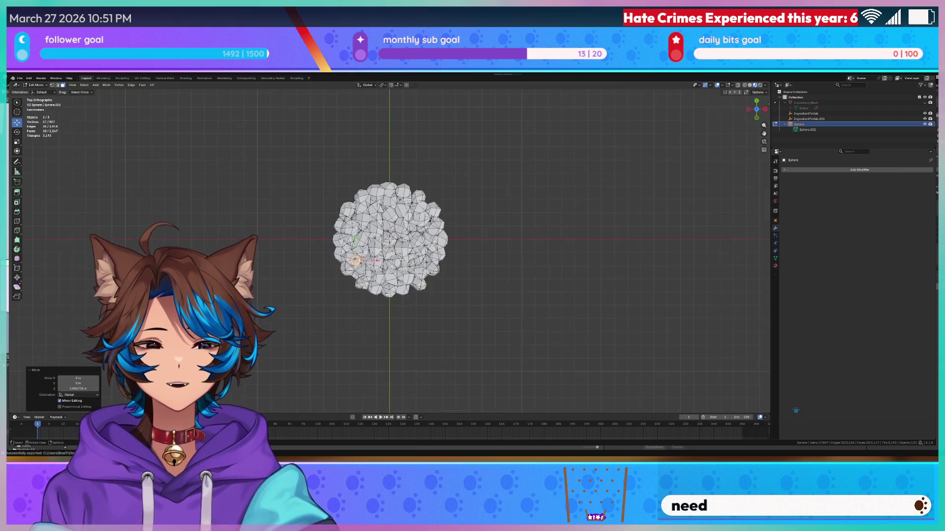
pyautogui.scroll(4, 384, 208)
# - Add another UV sphere at the cluster's upper right, set its height, then select all
pyautogui.hotkey('shift', 'a')
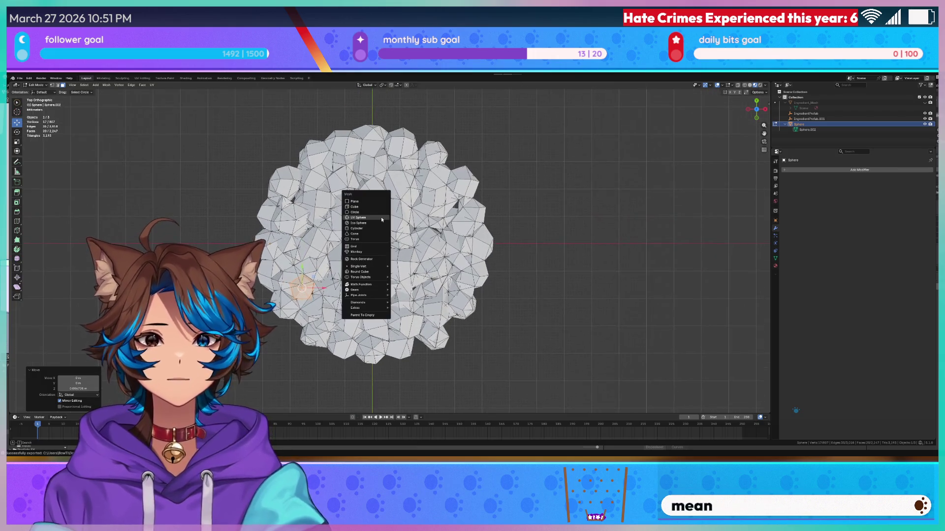
pyautogui.click(381, 217)
pyautogui.press('g')
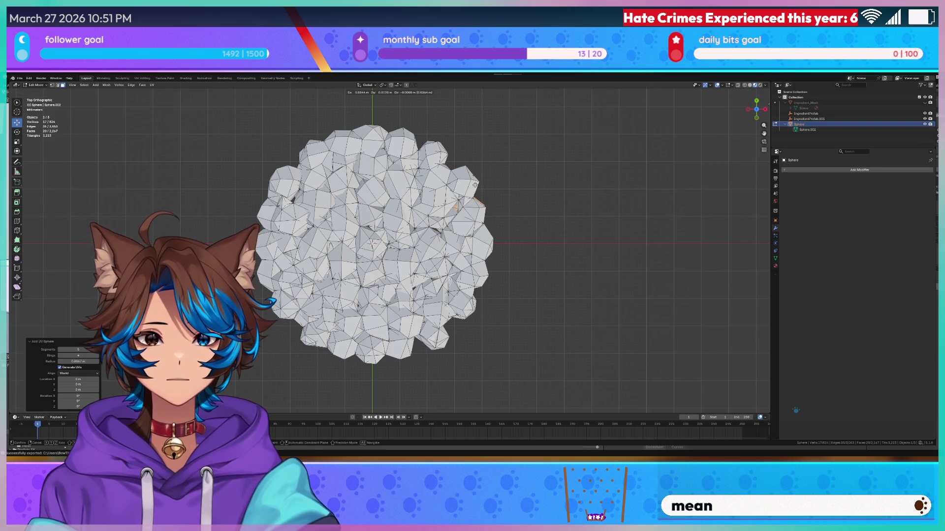
pyautogui.click(461, 182)
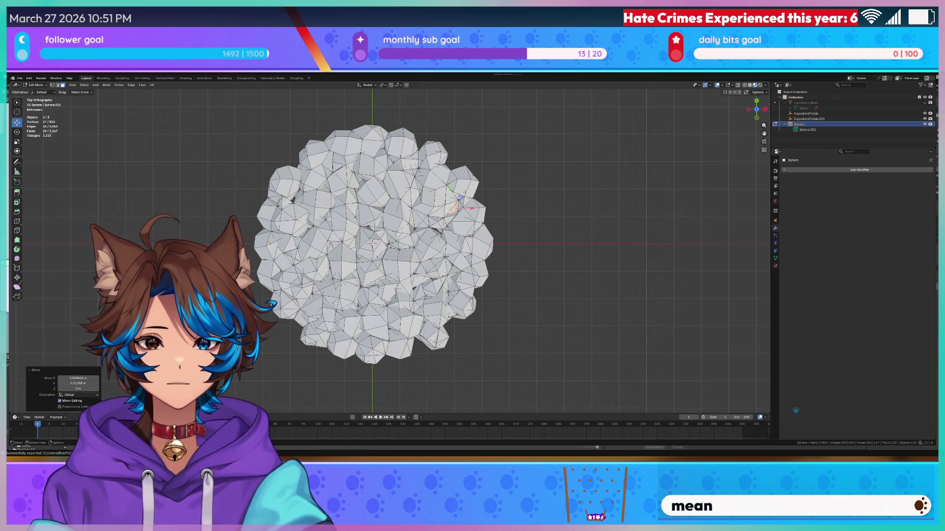
pyautogui.press('KP_1')
pyautogui.press('g')
pyautogui.press('z')
pyautogui.click(466, 174)
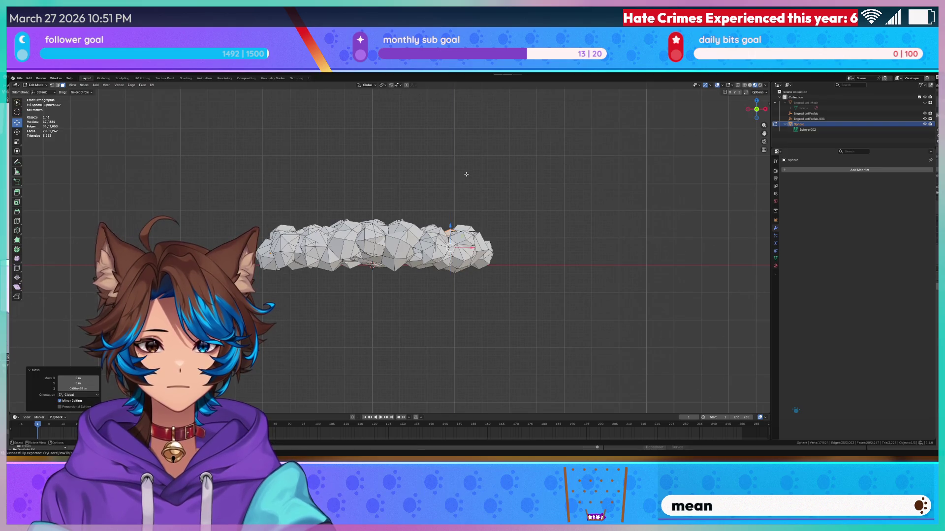
pyautogui.hotkey('alt', 'a')
pyautogui.press('KP_7')
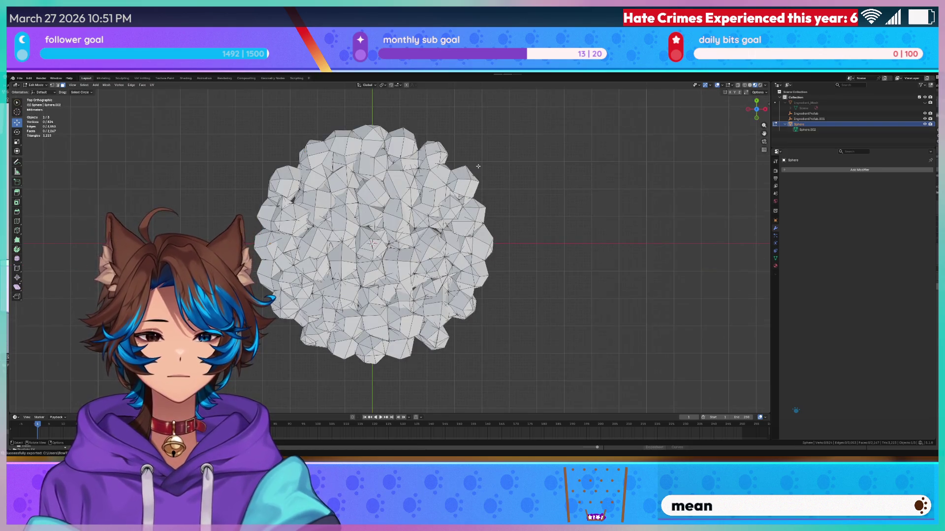
pyautogui.press('a')
pyautogui.click(106, 85)
# - Try merging nearby vertices, then undo the merge
pyautogui.moveTo(115, 122)
pyautogui.click(189, 144)
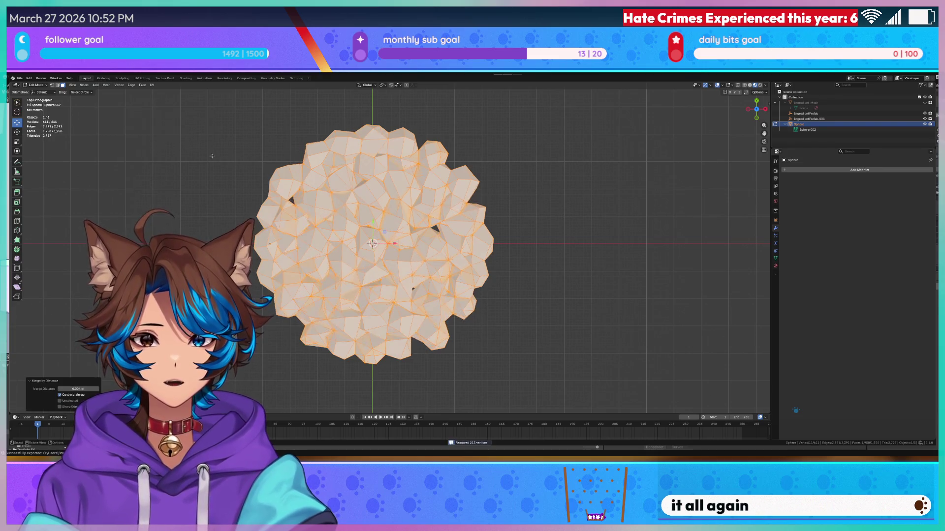
pyautogui.scroll(-3, 211, 156)
pyautogui.scroll(3, 153, 231)
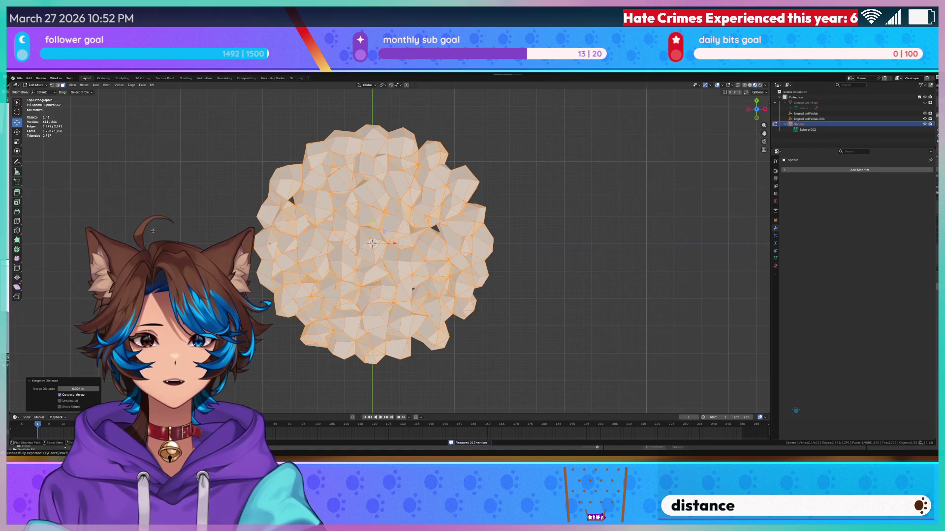
pyautogui.hotkey('ctrl', 'z')
pyautogui.hotkey('ctrl', 'z')
# - From top view, add a UV sphere right of centre and move it vertically along Z
pyautogui.moveTo(574, 205); pyautogui.dragTo(545, 220, button='middle')
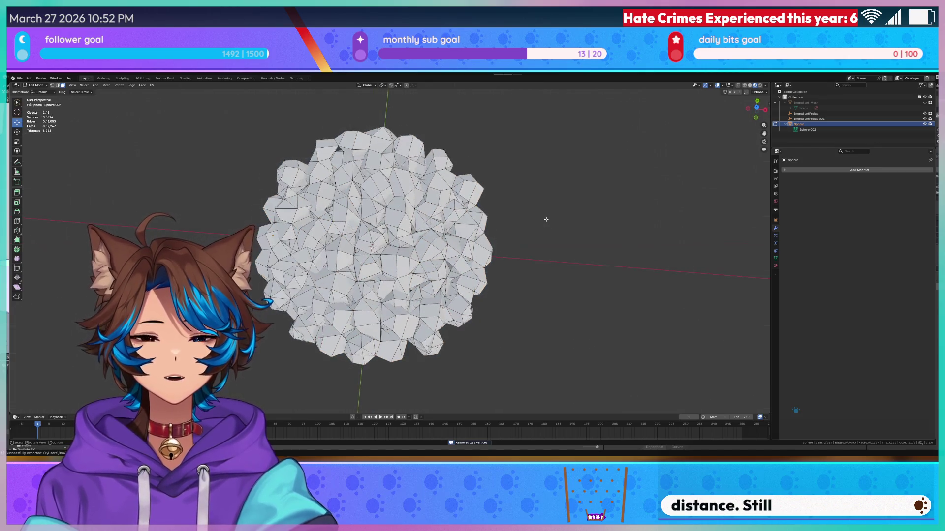
pyautogui.press('KP_7')
pyautogui.hotkey('shift', 'a')
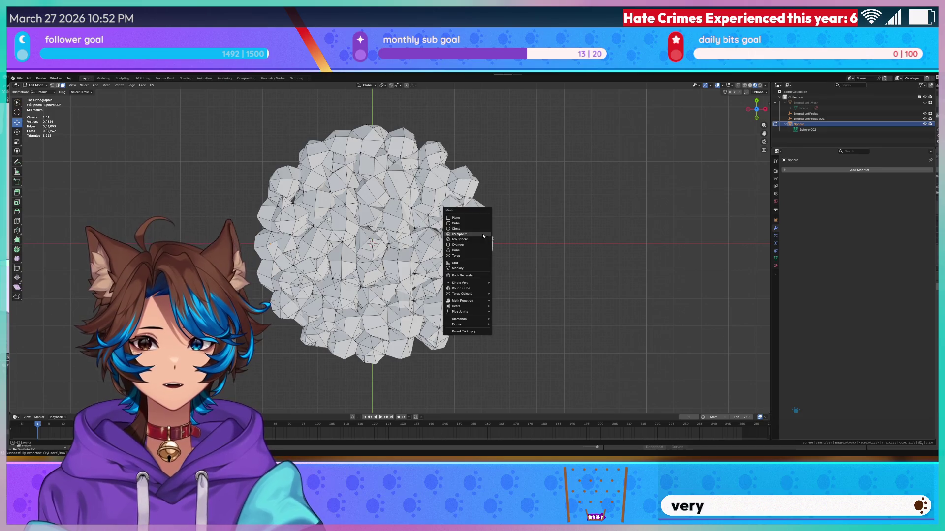
pyautogui.click(483, 233)
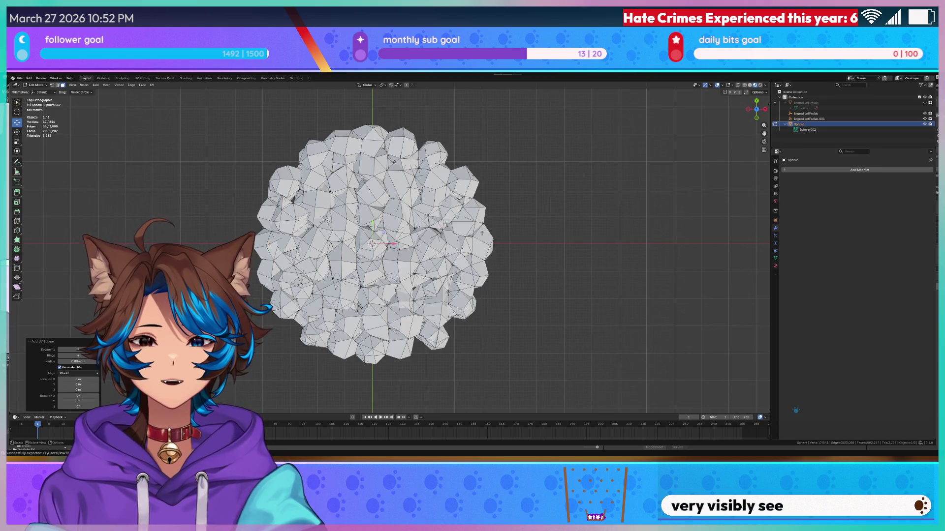
pyautogui.click(545, 220)
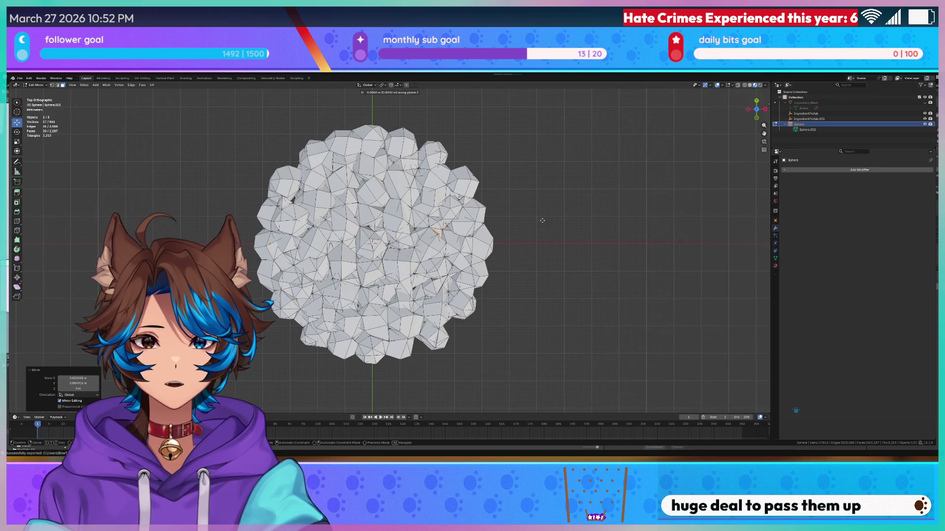
pyautogui.moveTo(591, 198)
pyautogui.mouseDown(button='middle')
pyautogui.moveTo(553, 219)
pyautogui.moveTo(534, 193)
pyautogui.moveTo(529, 256)
pyautogui.mouseUp(button='middle')
pyautogui.press('g')
pyautogui.press('z')
pyautogui.click(533, 174)
# - Add another UV sphere from top view and shift it along the X axis
pyautogui.press('KP_7')
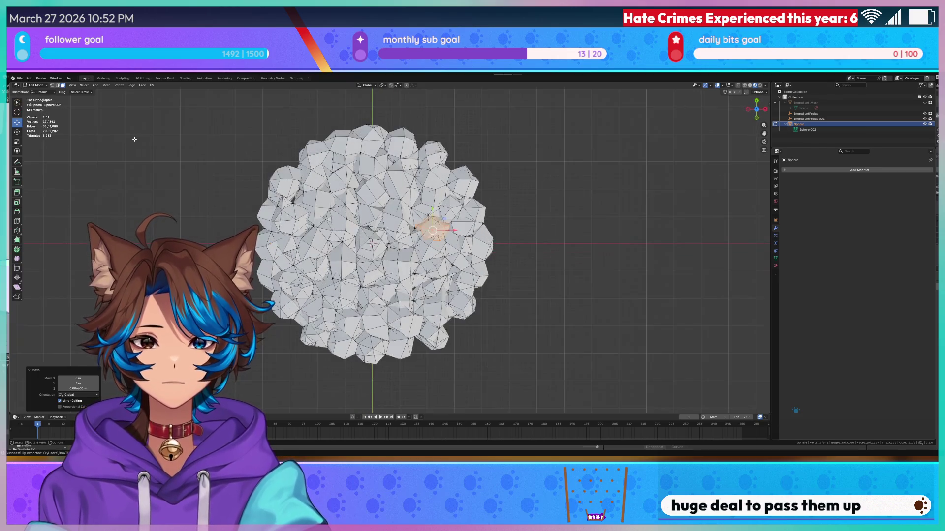
pyautogui.hotkey('shift', 'a')
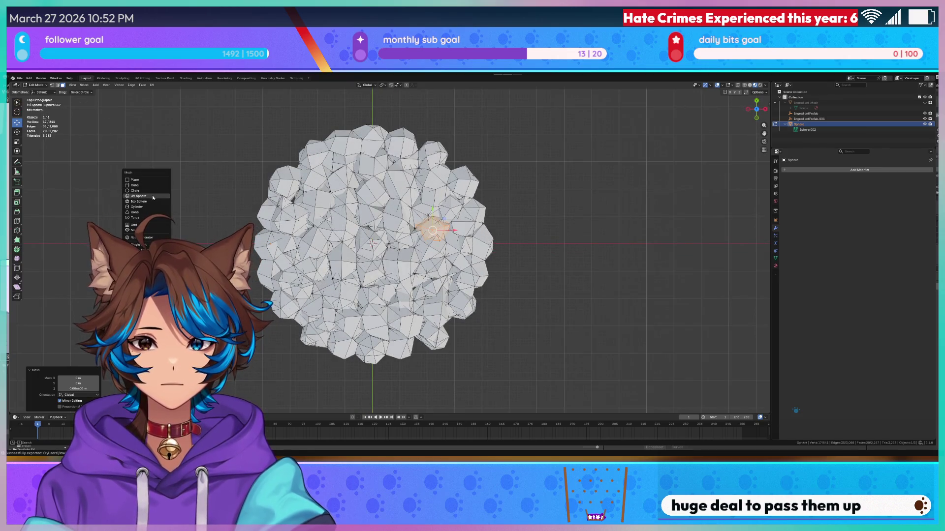
pyautogui.click(152, 195)
pyautogui.press('g')
pyautogui.press('z')
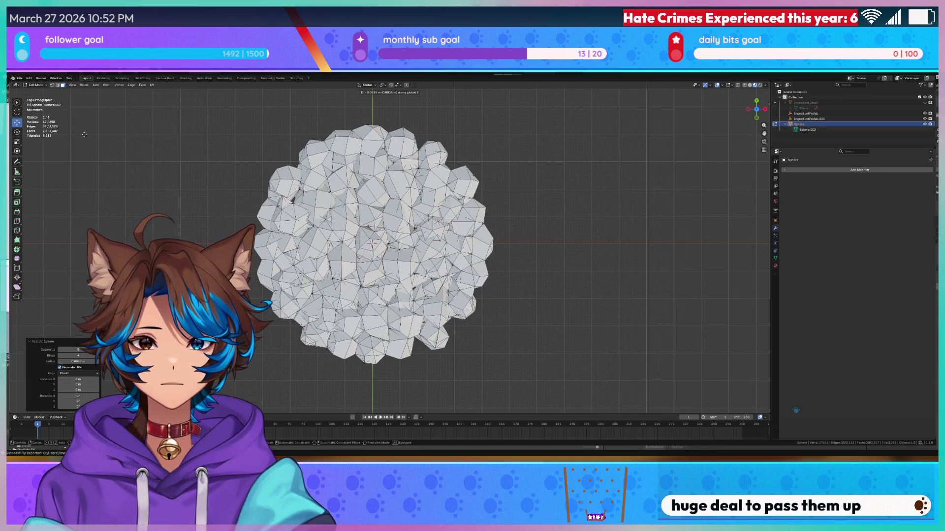
pyautogui.press('x')
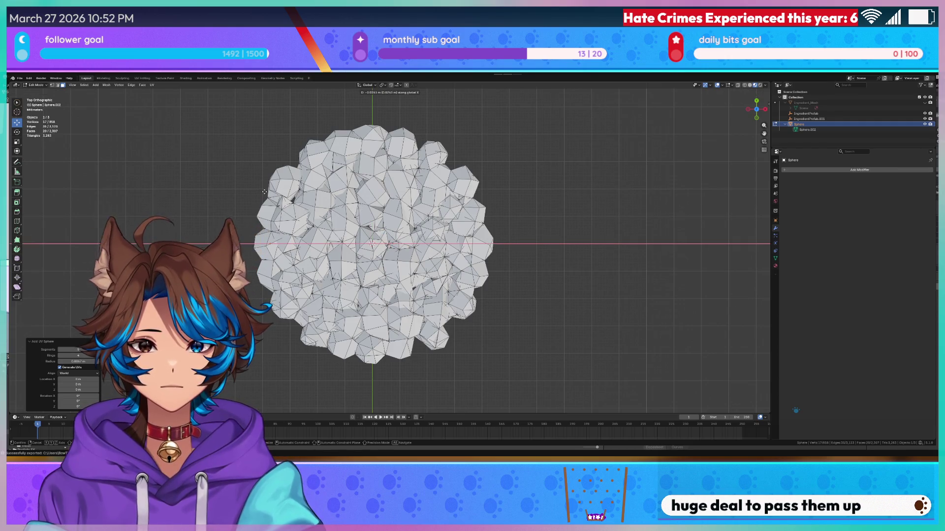
pyautogui.click(263, 173)
# - Shift that sphere along the Y axis instead of vertically
pyautogui.press('g')
pyautogui.press('z')
pyautogui.rightClick(289, 151)
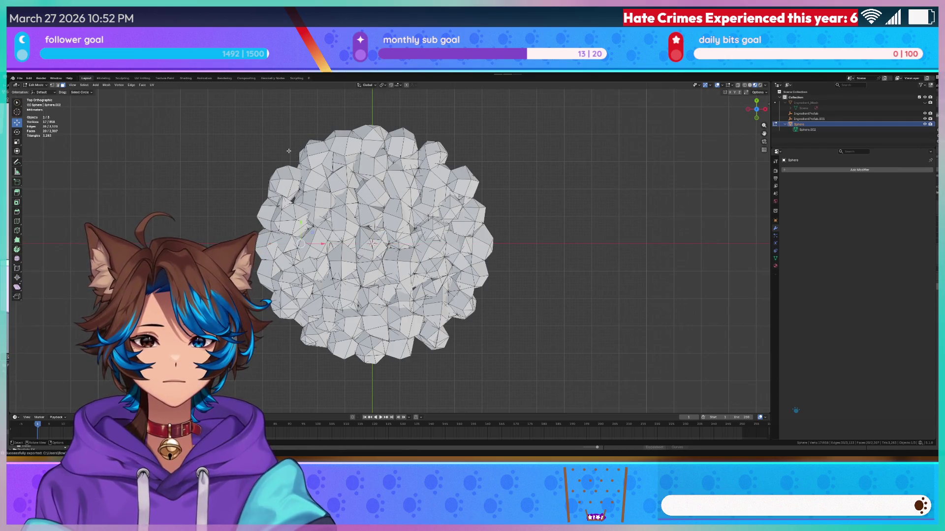
pyautogui.press('y')
pyautogui.click(300, 242)
pyautogui.moveTo(300, 242)
pyautogui.mouseDown(button='middle')
pyautogui.moveTo(295, 153)
pyautogui.moveTo(306, 155)
pyautogui.moveTo(305, 209)
pyautogui.mouseUp(button='middle')
pyautogui.press('z')
pyautogui.press('Escape')
# - Add one more UV sphere, position it from top and front views, then select the whole mesh
pyautogui.press('KP_7')
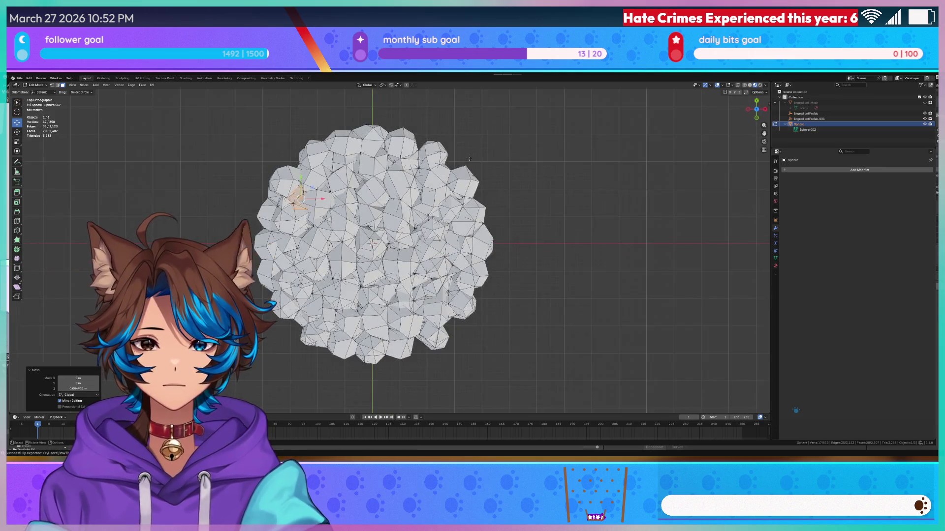
pyautogui.hotkey('shift', 'a')
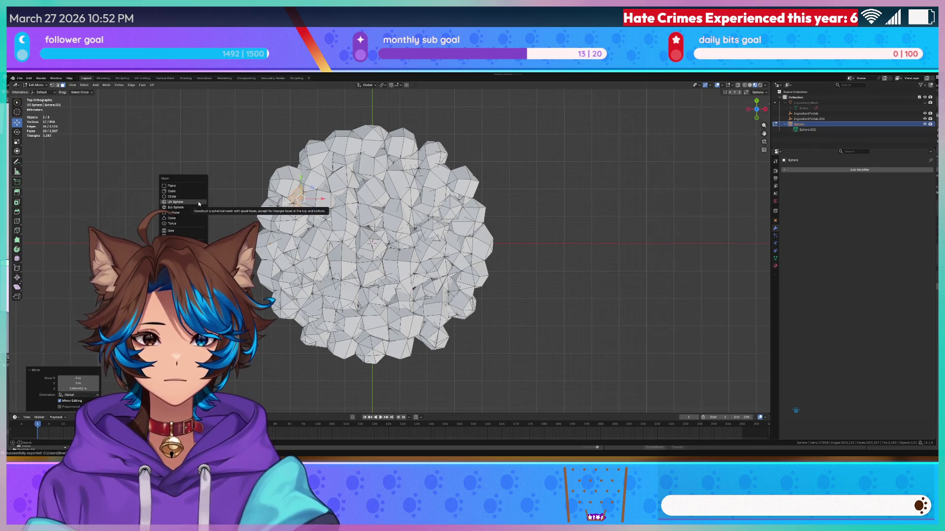
pyautogui.click(187, 204)
pyautogui.press('g')
pyautogui.click(278, 260)
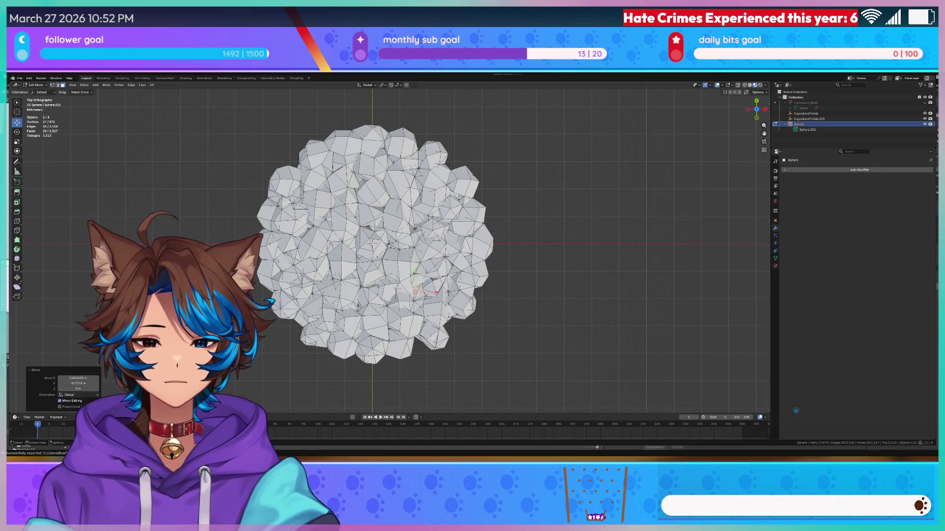
pyautogui.press('KP_1')
pyautogui.press('g')
pyautogui.press('z')
pyautogui.press('Escape')
pyautogui.press('a')
pyautogui.moveTo(296, 241); pyautogui.dragTo(458, 224, button='middle')
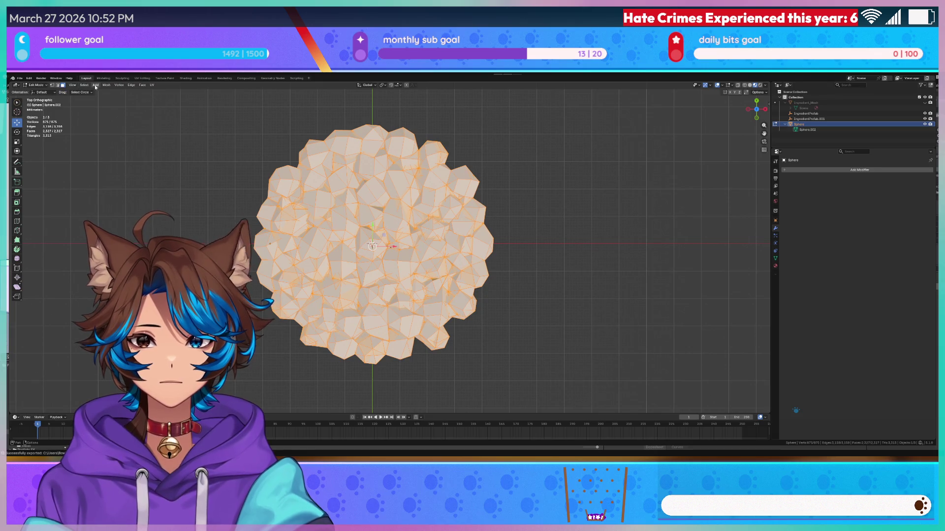
# - Merge the mesh's overlapping vertices by distance, removing 258 and leaving 617
pyautogui.click(107, 85)
pyautogui.moveTo(129, 123)
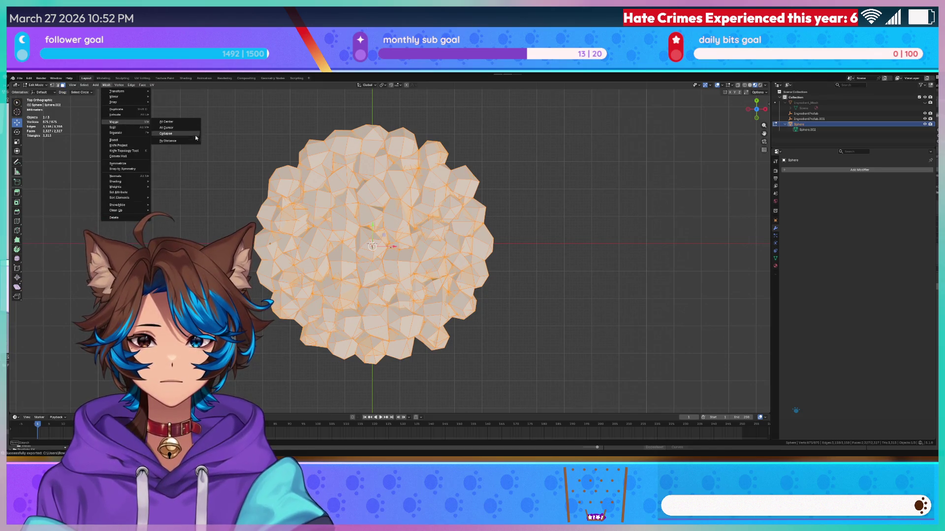
pyautogui.click(191, 141)
pyautogui.moveTo(378, 210)
pyautogui.mouseDown(button='middle')
pyautogui.moveTo(430, 192)
pyautogui.moveTo(441, 172)
pyautogui.mouseUp(button='middle')
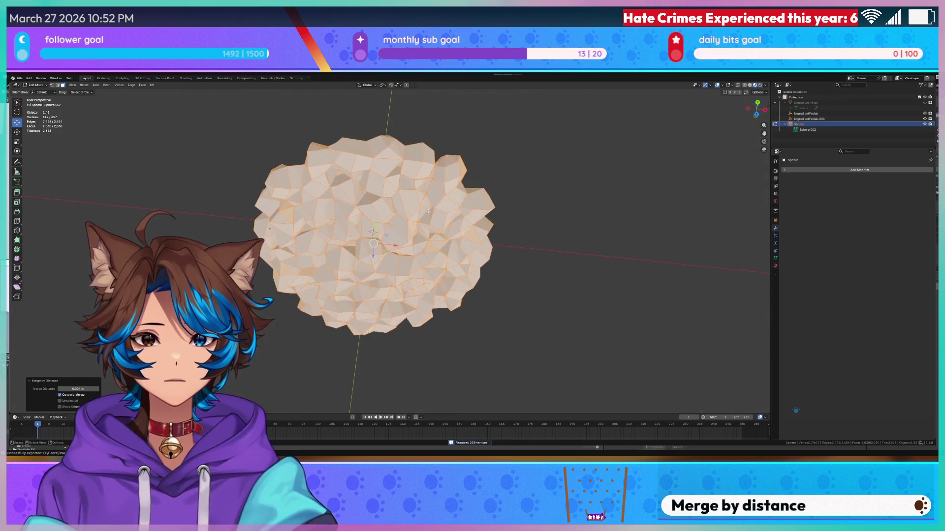
# - Inspect the merged mesh from top, side and bottom views
pyautogui.press('KP_7')
pyautogui.moveTo(422, 212)
pyautogui.mouseDown(button='middle')
pyautogui.moveTo(408, 92)
pyautogui.moveTo(408, 143)
pyautogui.mouseUp(button='middle')
pyautogui.press('KP_3')
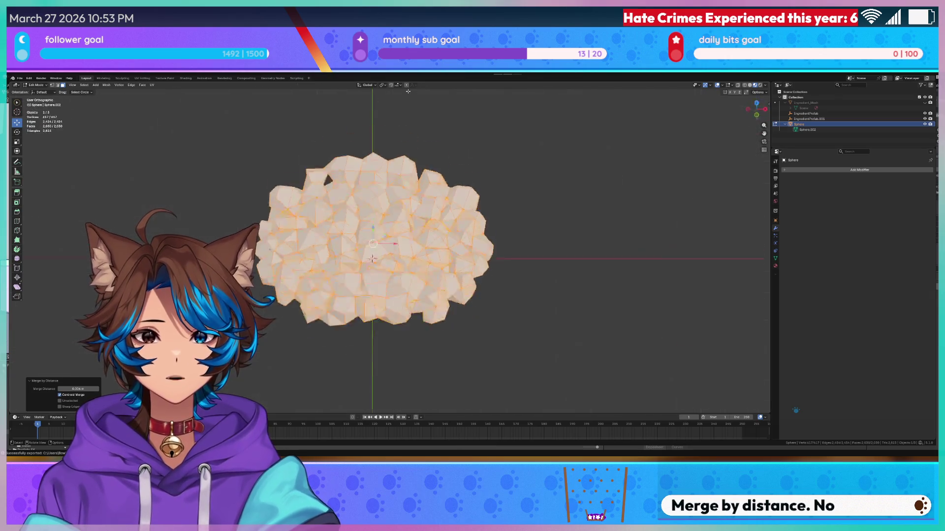
pyautogui.press('ctrl+KP_7')
pyautogui.click(202, 159)
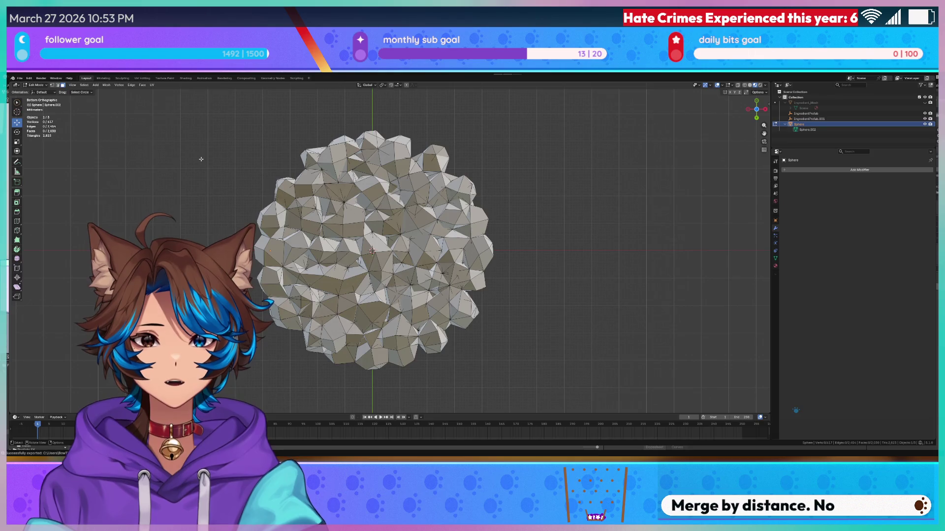
pyautogui.press('KP_8')
pyautogui.press('KP_8')
pyautogui.press('KP_8')
pyautogui.press('KP_8')
pyautogui.press('KP_8')
pyautogui.press('KP_8')
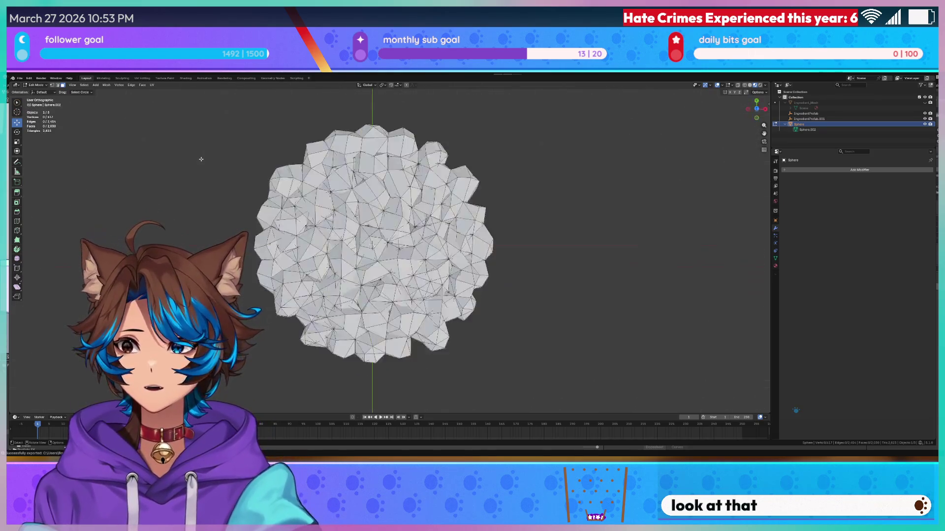
pyautogui.press('KP_8')
pyautogui.press('KP_8')
pyautogui.press('KP_8')
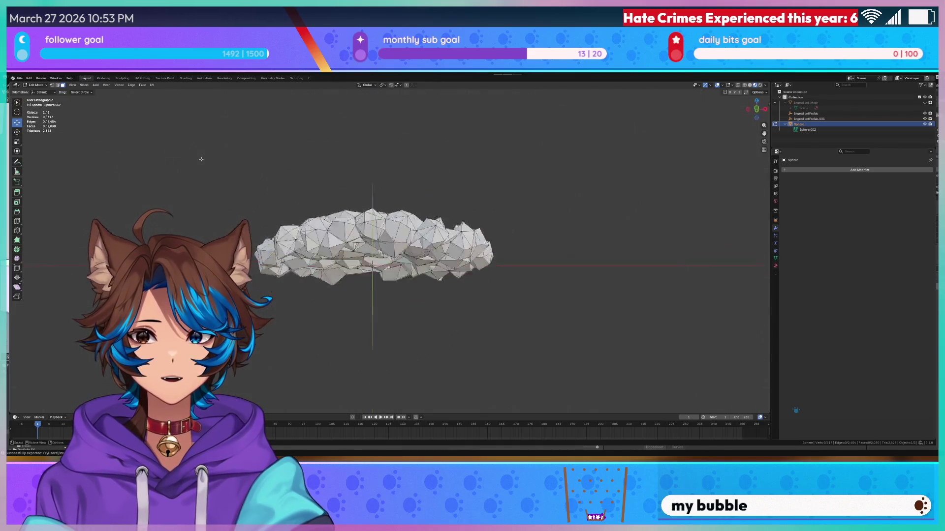
# - Select all of the mesh again and open the edit-mode overlay options
pyautogui.press('KP_7')
pyautogui.press('a')
pyautogui.moveTo(239, 179); pyautogui.dragTo(296, 144, button='middle')
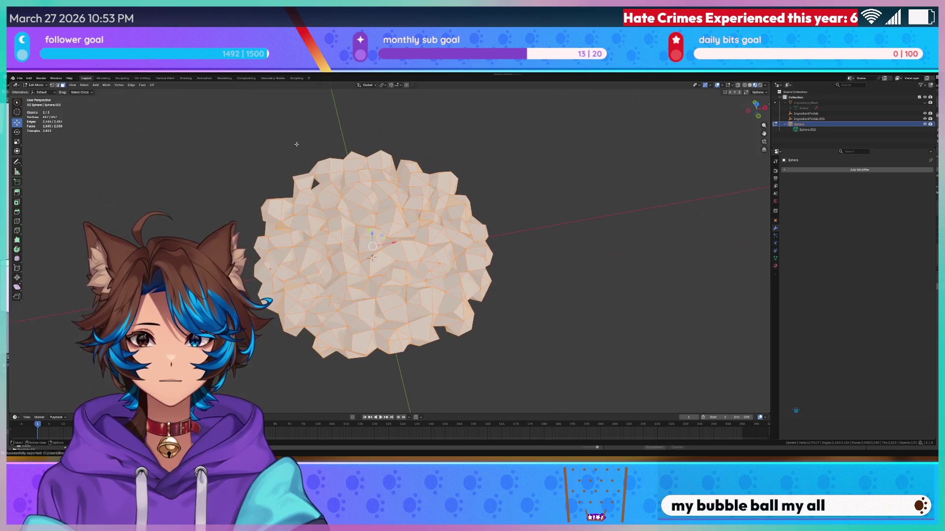
pyautogui.click(733, 86)
pyautogui.scroll(-3, 384, 138)
pyautogui.moveTo(386, 144)
pyautogui.mouseDown(button='middle')
pyautogui.moveTo(471, 176)
pyautogui.moveTo(515, 158)
pyautogui.moveTo(344, 207)
pyautogui.moveTo(186, 235)
pyautogui.moveTo(440, 200)
pyautogui.mouseUp(button='middle')
# - Select four adjacent faces on the surface and delete them
pyautogui.hotkey('alt', 'a')
pyautogui.scroll(4, 445, 162)
pyautogui.scroll(5, 186, 234)
pyautogui.scroll(6, 440, 200)
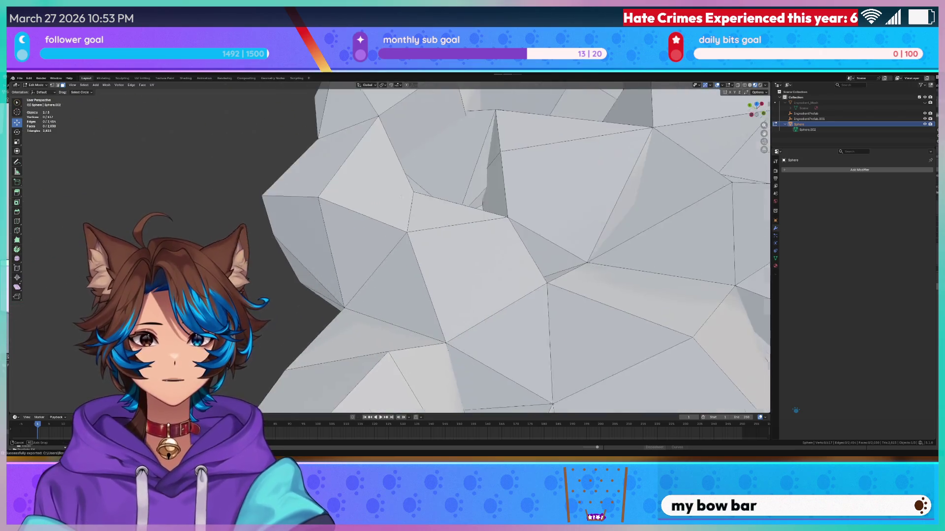
pyautogui.click(421, 218)
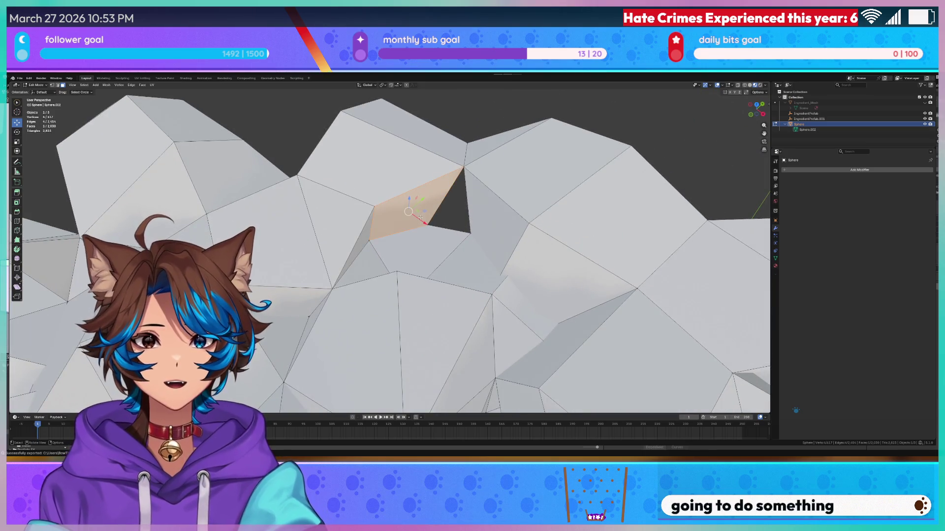
pyautogui.keyDown('shift'); pyautogui.click(423, 251); pyautogui.keyUp('shift')
pyautogui.keyDown('shift'); pyautogui.click(472, 266); pyautogui.keyUp('shift')
pyautogui.keyDown('shift'); pyautogui.click(368, 269); pyautogui.keyUp('shift')
pyautogui.press('x')
pyautogui.click(367, 270)
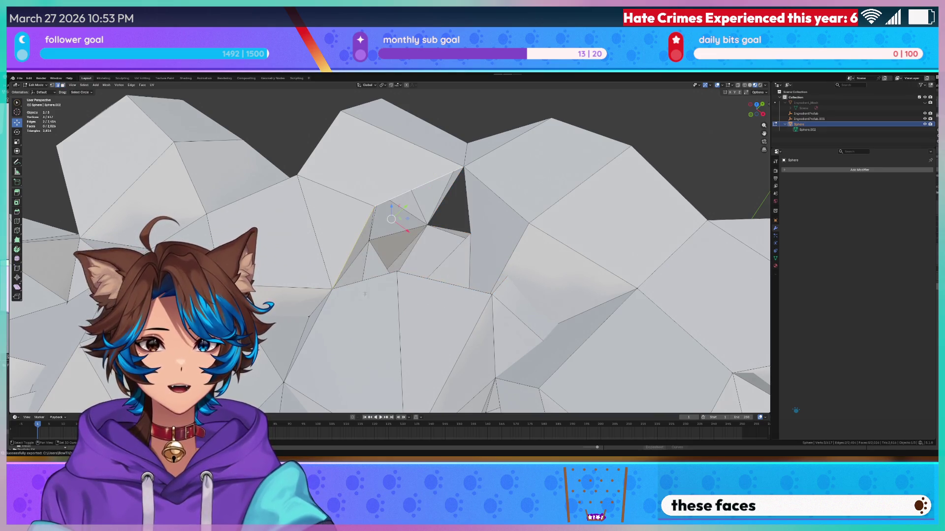
# - Fill the resulting hole with a single patch face
pyautogui.keyDown('shift'); pyautogui.click(491, 294); pyautogui.keyUp('shift')
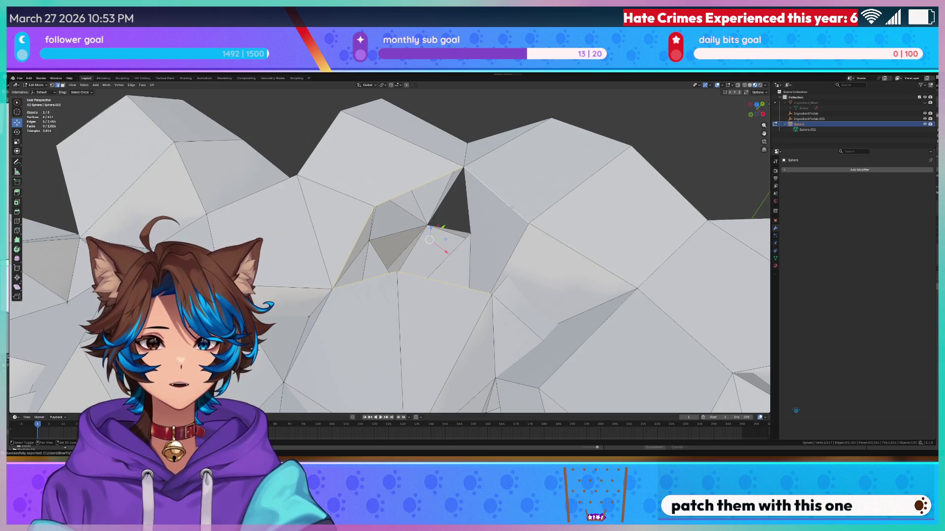
pyautogui.press('f')
pyautogui.hotkey('alt', 'a')
pyautogui.moveTo(524, 241); pyautogui.dragTo(468, 161, button='middle')
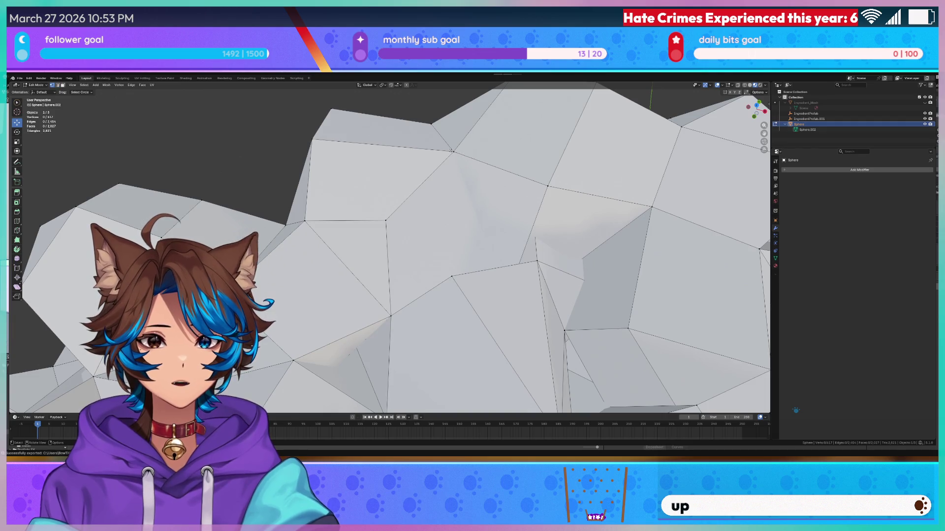
pyautogui.press('f')
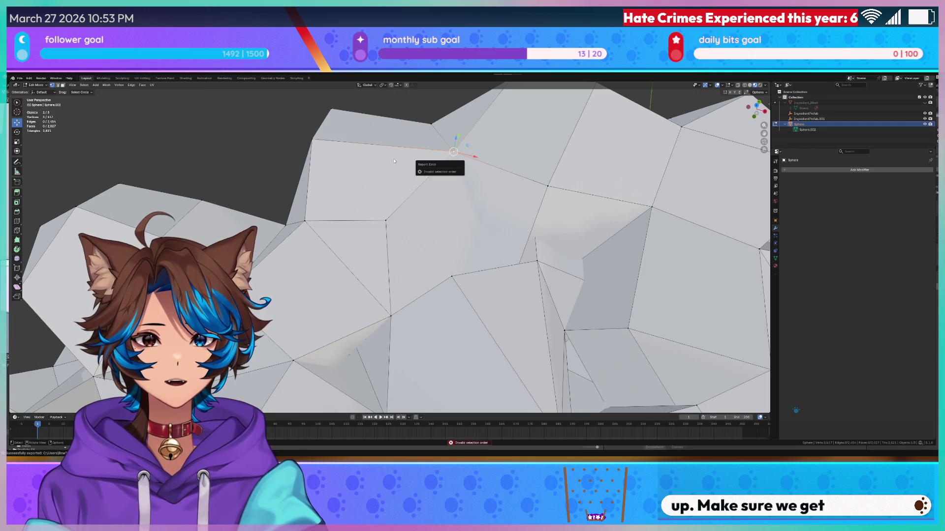
pyautogui.moveTo(394, 160); pyautogui.dragTo(222, 135, button='middle')
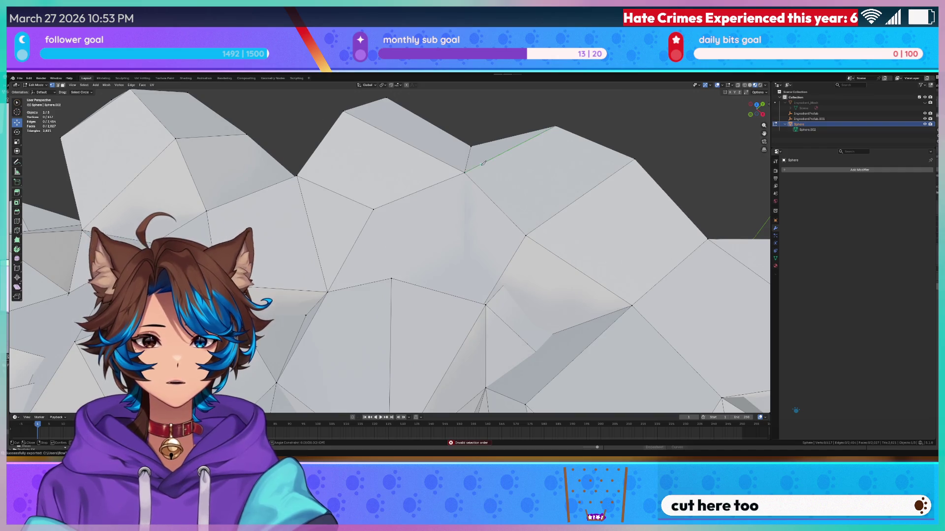
# - Knife-cut a new edge between two opposite vertices of a nearby face
pyautogui.press('k')
pyautogui.click(464, 172)
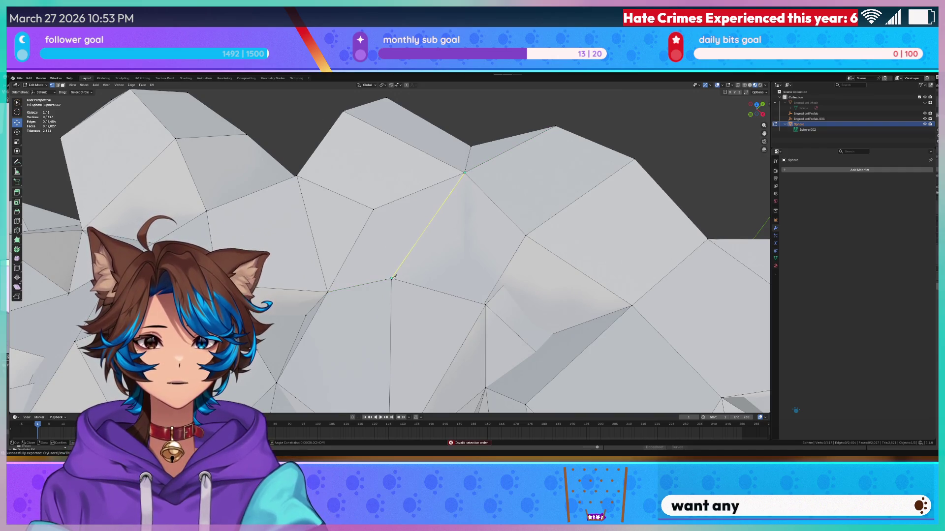
pyautogui.click(392, 278)
pyautogui.press('Return')
pyautogui.scroll(-5, 392, 278)
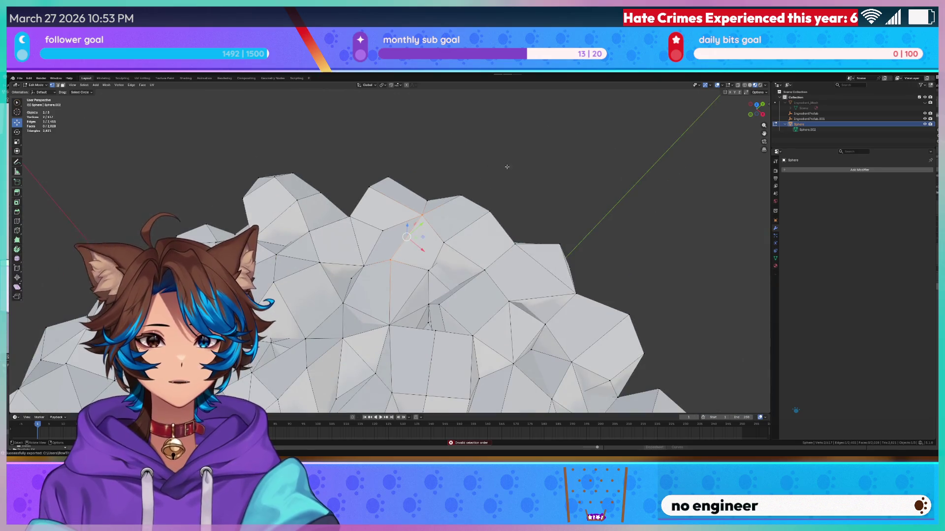
# - Cut a new edge between two vertices near the gap
pyautogui.moveTo(523, 178)
pyautogui.mouseDown(button='middle')
pyautogui.moveTo(490, 164)
pyautogui.moveTo(418, 160)
pyautogui.moveTo(526, 240)
pyautogui.moveTo(511, 197)
pyautogui.moveTo(492, 178)
pyautogui.moveTo(462, 246)
pyautogui.moveTo(371, 181)
pyautogui.mouseUp(button='middle')
pyautogui.scroll(5, 459, 261)
pyautogui.scroll(3, 418, 222)
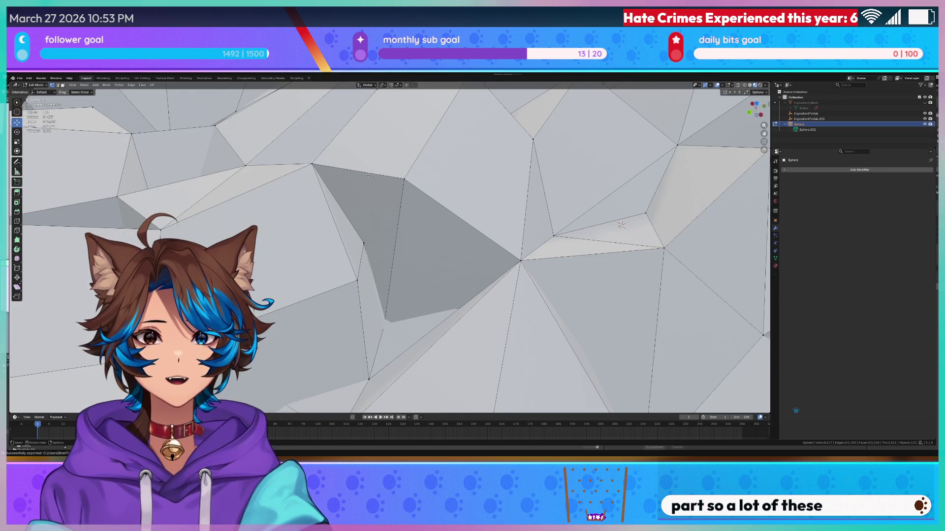
pyautogui.click(357, 205)
pyautogui.moveTo(352, 194)
pyautogui.mouseDown(button='middle')
pyautogui.moveTo(462, 266)
pyautogui.moveTo(372, 246)
pyautogui.mouseUp(button='middle')
pyautogui.scroll(3, 361, 195)
pyautogui.scroll(-3, 360, 195)
pyautogui.scroll(3, 360, 195)
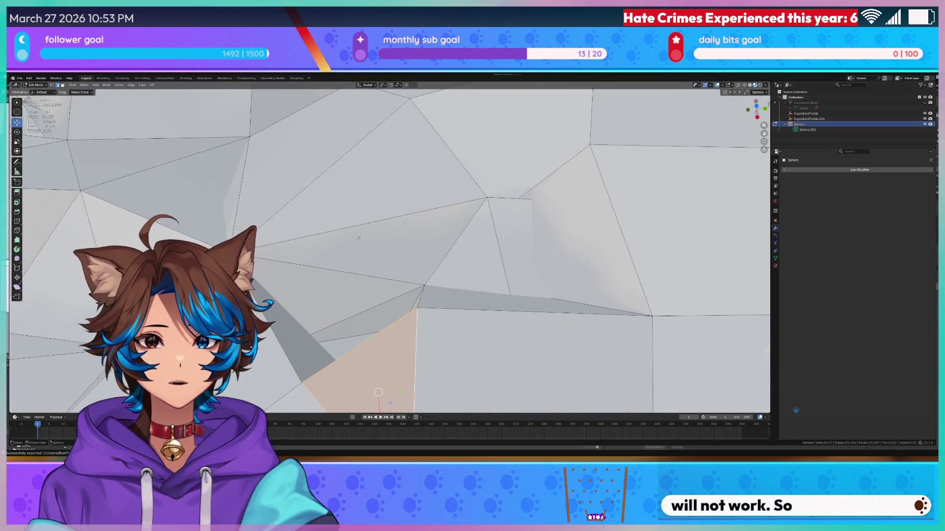
pyautogui.moveTo(325, 292)
pyautogui.mouseDown(button='middle')
pyautogui.moveTo(348, 249)
pyautogui.moveTo(274, 211)
pyautogui.moveTo(527, 233)
pyautogui.moveTo(418, 229)
pyautogui.mouseUp(button='middle')
pyautogui.click(295, 222)
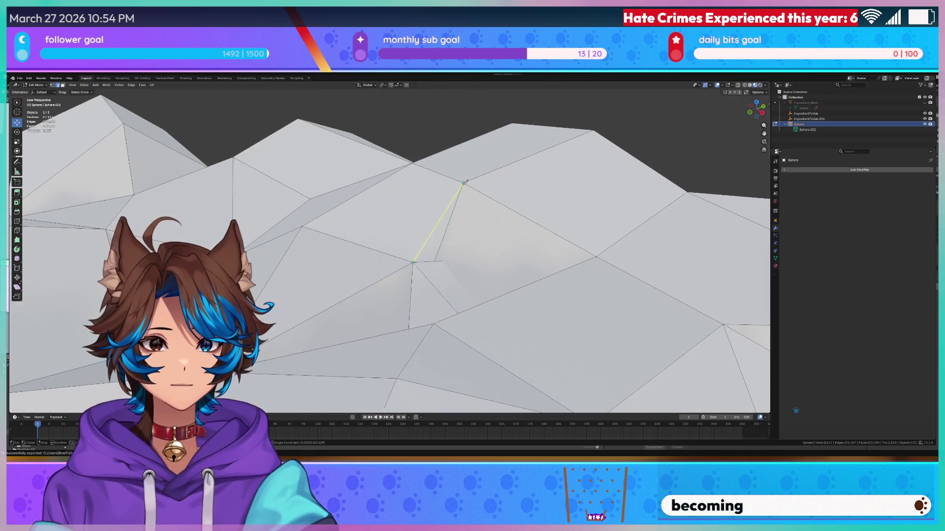
pyautogui.click(463, 183)
pyautogui.press('Return')
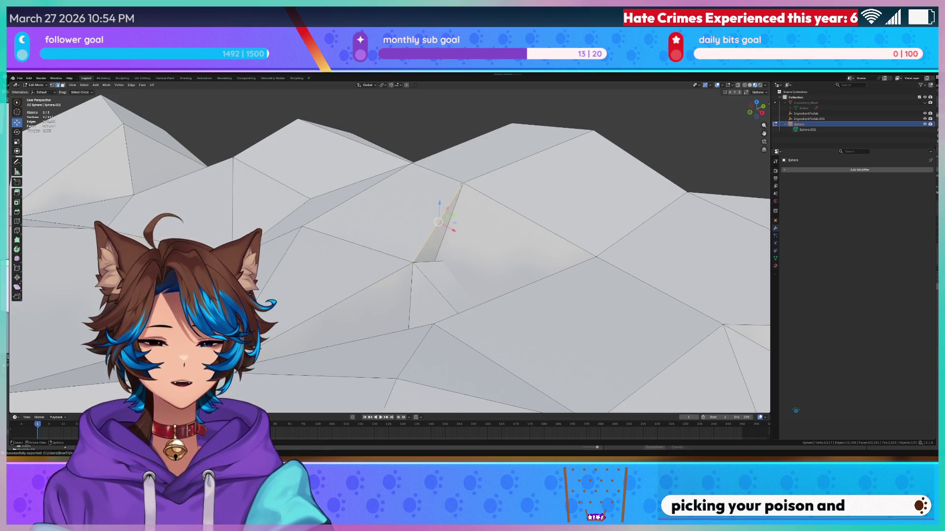
pyautogui.moveTo(479, 216); pyautogui.dragTo(479, 188, button='middle')
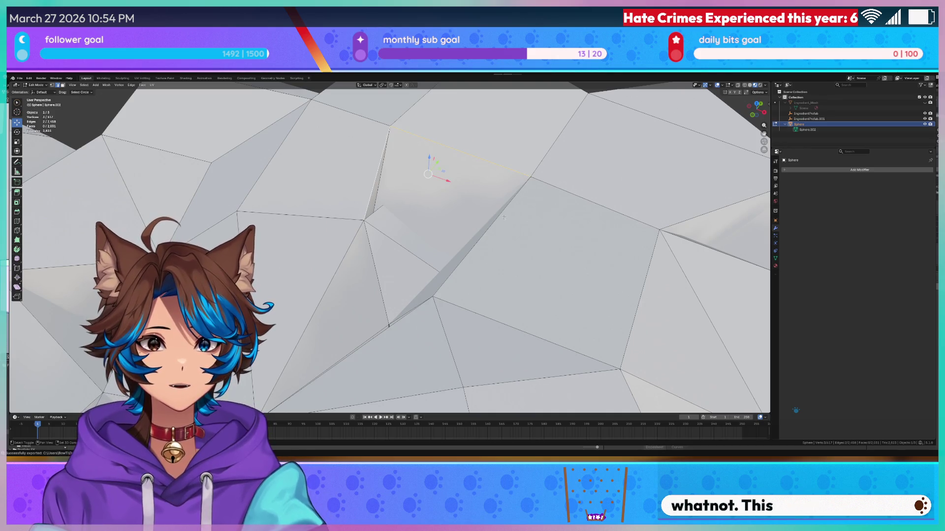
# - Select a face's left and top edges, then the whole triangle face
pyautogui.click(452, 193)
pyautogui.moveTo(452, 194)
pyautogui.mouseDown(button='middle')
pyautogui.moveTo(309, 280)
pyautogui.moveTo(427, 283)
pyautogui.mouseUp(button='middle')
pyautogui.scroll(4, 309, 279)
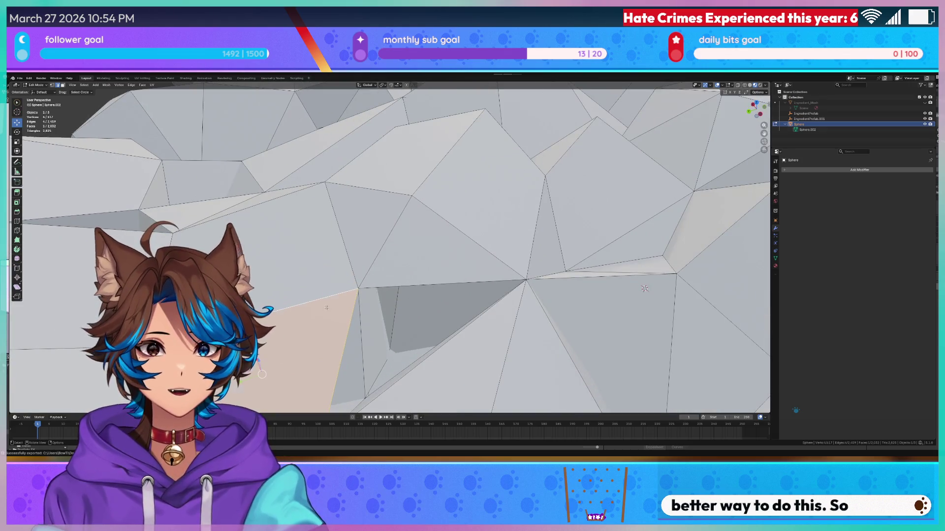
pyautogui.click(344, 345)
pyautogui.keyDown('shift'); pyautogui.click(433, 284); pyautogui.keyUp('shift')
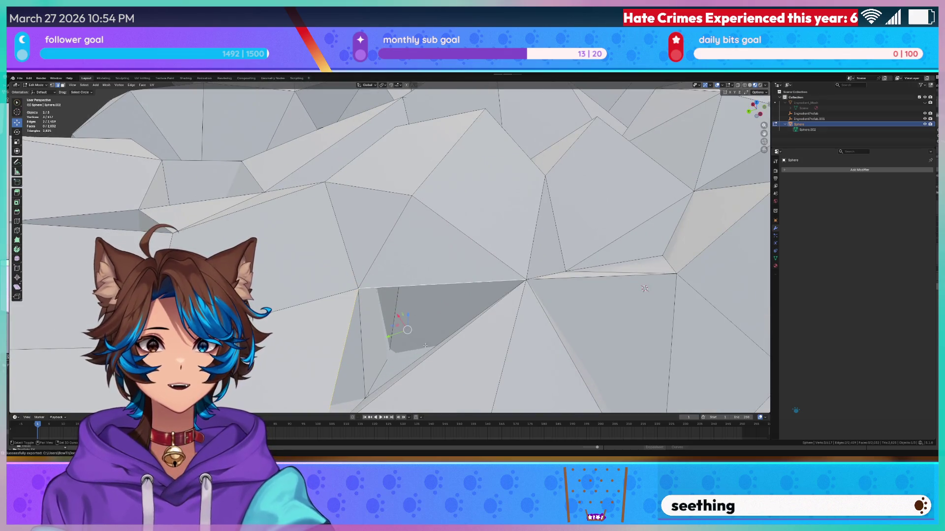
pyautogui.moveTo(431, 363)
pyautogui.mouseDown(button='middle')
pyautogui.moveTo(445, 330)
pyautogui.moveTo(498, 283)
pyautogui.mouseUp(button='middle')
pyautogui.keyDown('shift'); pyautogui.click(443, 338); pyautogui.keyUp('shift')
pyautogui.scroll(-5, 446, 331)
pyautogui.scroll(5, 498, 283)
# - Fill a new face between the two edges on either side of the gap
pyautogui.moveTo(391, 282)
pyautogui.mouseDown(button='middle')
pyautogui.moveTo(420, 288)
pyautogui.moveTo(295, 249)
pyautogui.mouseUp(button='middle')
pyautogui.click(296, 249)
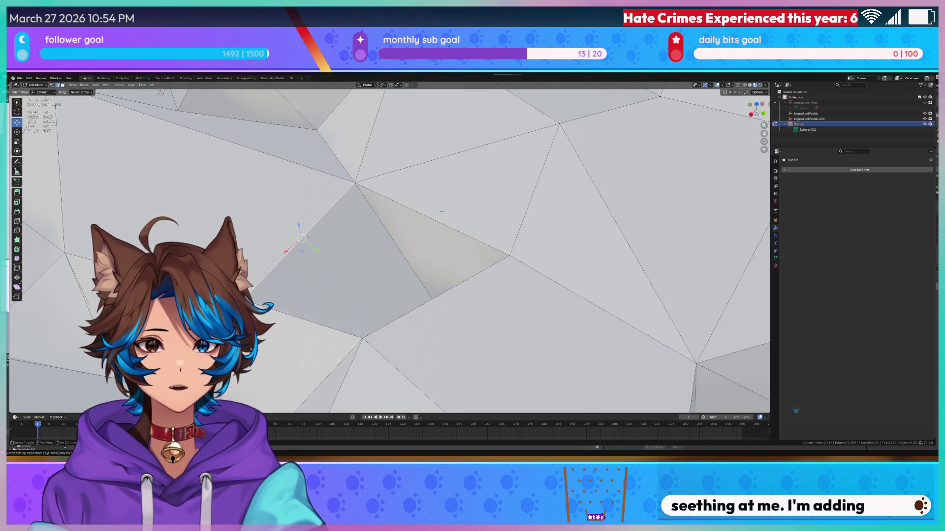
pyautogui.keyDown('shift'); pyautogui.click(455, 236); pyautogui.keyUp('shift')
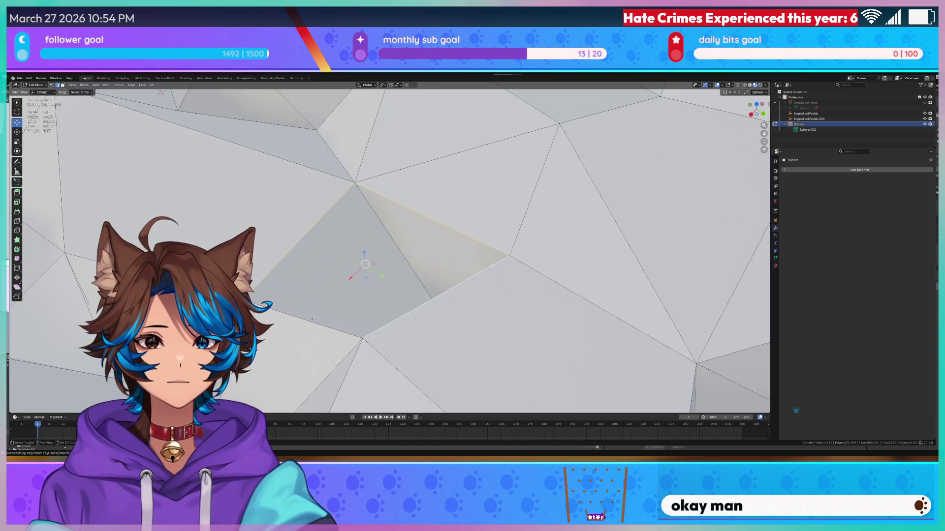
pyautogui.press('f')
pyautogui.scroll(-6, 305, 319)
pyautogui.moveTo(345, 295); pyautogui.dragTo(420, 266, button='middle')
pyautogui.moveTo(536, 313)
pyautogui.mouseDown(button='middle')
pyautogui.moveTo(600, 311)
pyautogui.moveTo(384, 240)
pyautogui.moveTo(428, 275)
pyautogui.moveTo(420, 237)
pyautogui.moveTo(282, 266)
pyautogui.moveTo(278, 256)
pyautogui.mouseUp(button='middle')
pyautogui.scroll(-5, 424, 261)
pyautogui.scroll(5, 419, 238)
pyautogui.scroll(4, 282, 266)
# - Knife-cut another edge at a snapped vertex and clear the selection
pyautogui.press('k')
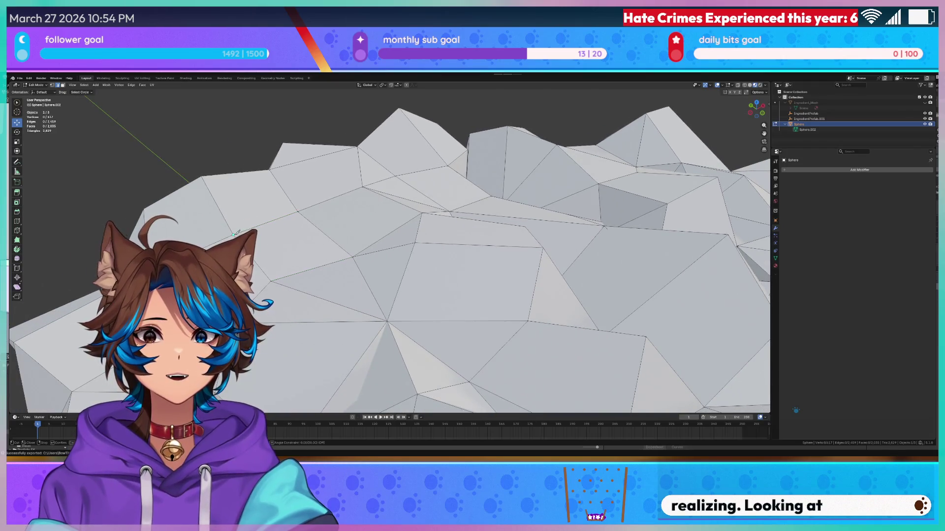
pyautogui.click(353, 255)
pyautogui.press('Return')
pyautogui.scroll(-5, 470, 341)
pyautogui.click(269, 131)
pyautogui.scroll(-4, 269, 131)
pyautogui.moveTo(269, 131)
pyautogui.mouseDown(button='middle')
pyautogui.moveTo(441, 196)
pyautogui.moveTo(422, 169)
pyautogui.moveTo(394, 167)
pyautogui.mouseUp(button='middle')
pyautogui.scroll(5, 443, 242)
pyautogui.moveTo(442, 241)
pyautogui.mouseDown(button='middle')
pyautogui.moveTo(470, 256)
pyautogui.moveTo(428, 255)
pyautogui.mouseUp(button='middle')
pyautogui.hotkey('alt', 'z')
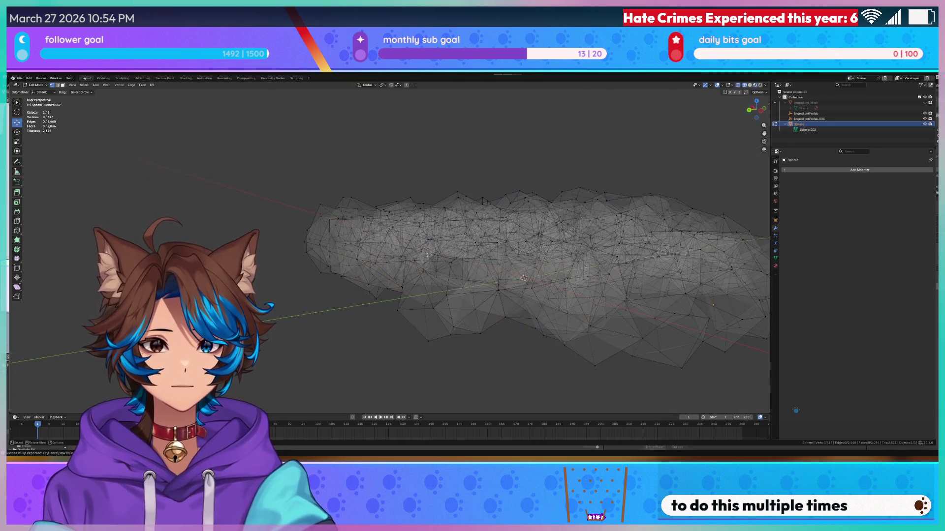
# - Return to Edit Mode on the cloud mesh with circle select ready
pyautogui.moveTo(477, 272)
pyautogui.mouseDown(button='middle')
pyautogui.moveTo(345, 338)
pyautogui.moveTo(361, 300)
pyautogui.moveTo(369, 305)
pyautogui.moveTo(359, 295)
pyautogui.mouseUp(button='middle')
pyautogui.press('Tab')
pyautogui.hotkey('alt', 'z')
pyautogui.scroll(-4, 344, 285)
pyautogui.press('c')
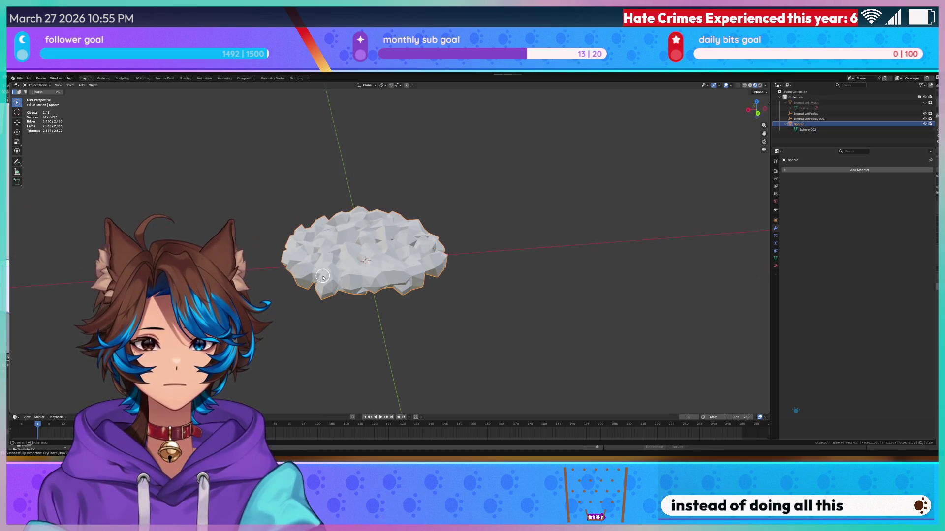
pyautogui.press('Tab')
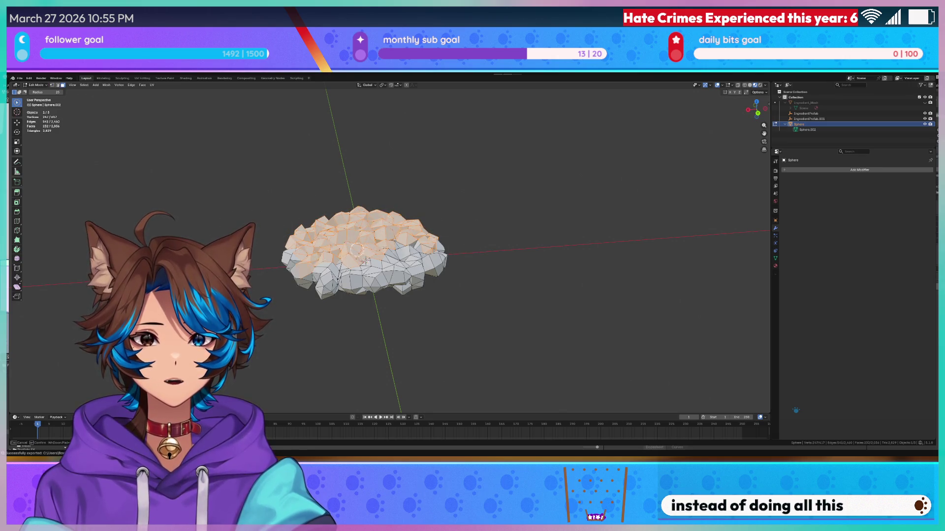
# - Circle-select the vertices along the mesh's top in X-ray view
pyautogui.moveTo(356, 250); pyautogui.dragTo(469, 270)
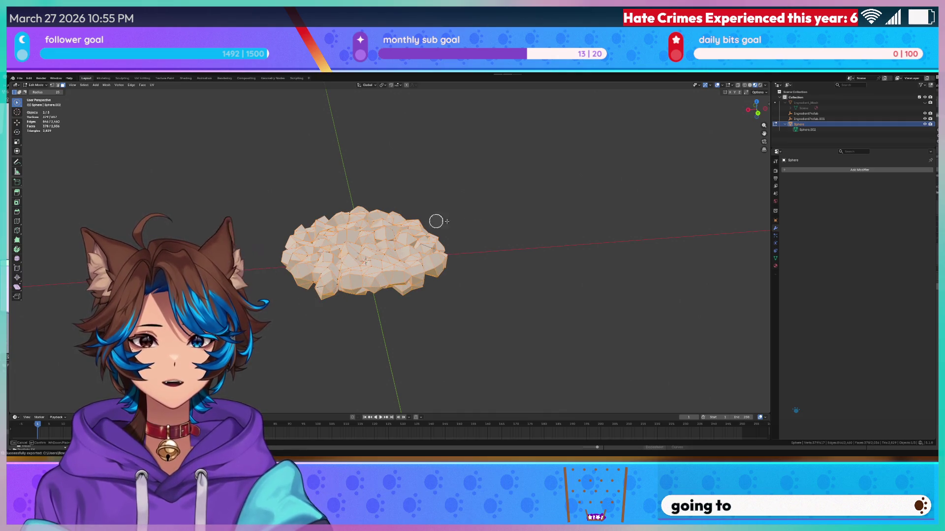
pyautogui.moveTo(386, 256)
pyautogui.mouseDown(button='middle')
pyautogui.moveTo(364, 246)
pyautogui.moveTo(295, 251)
pyautogui.mouseUp(button='middle')
pyautogui.moveTo(295, 251); pyautogui.dragTo(456, 225)
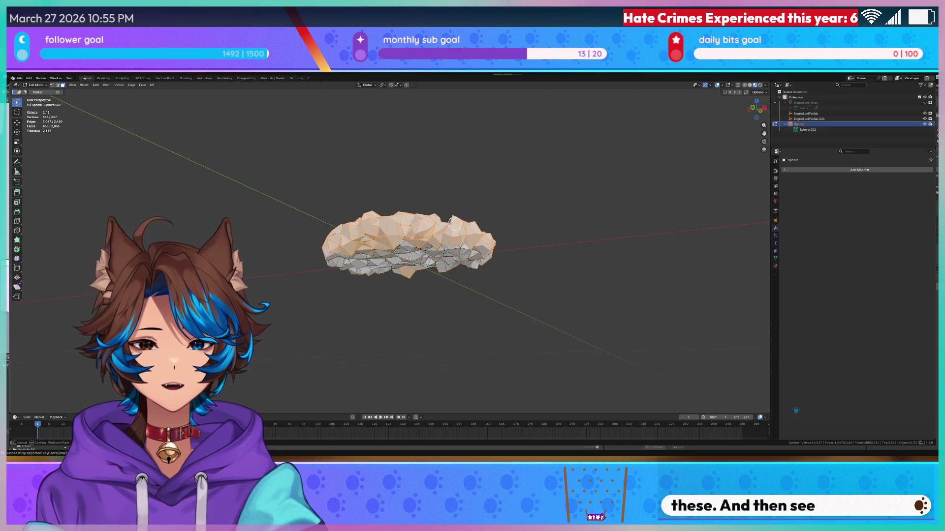
pyautogui.click(424, 247)
pyautogui.moveTo(442, 173); pyautogui.dragTo(463, 195, button='middle')
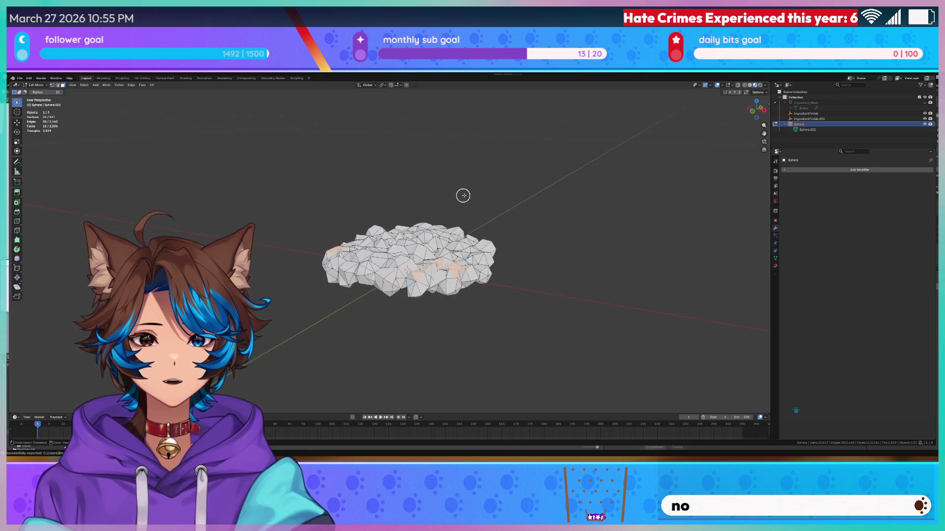
pyautogui.hotkey('alt', 'a')
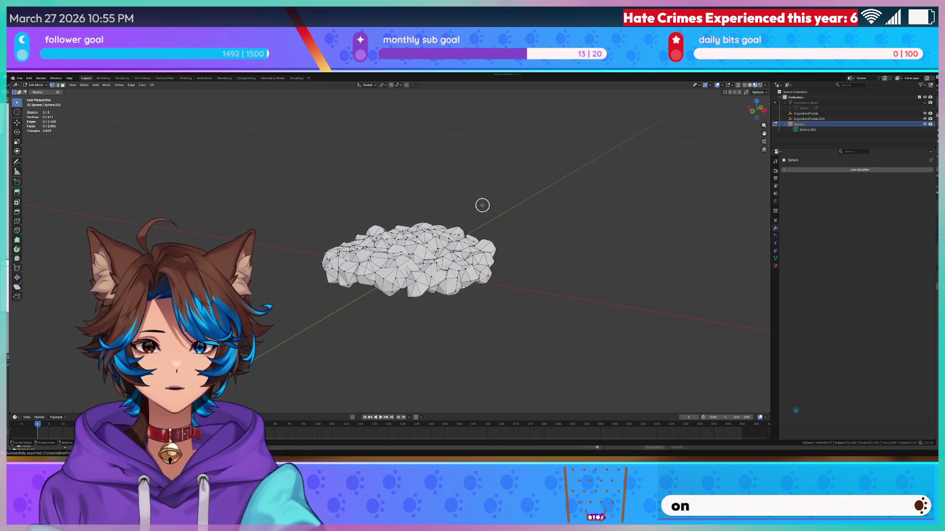
pyautogui.hotkey('alt', 'z')
pyautogui.moveTo(492, 232)
pyautogui.mouseDown()
pyautogui.moveTo(389, 246)
pyautogui.moveTo(324, 235)
pyautogui.mouseUp()
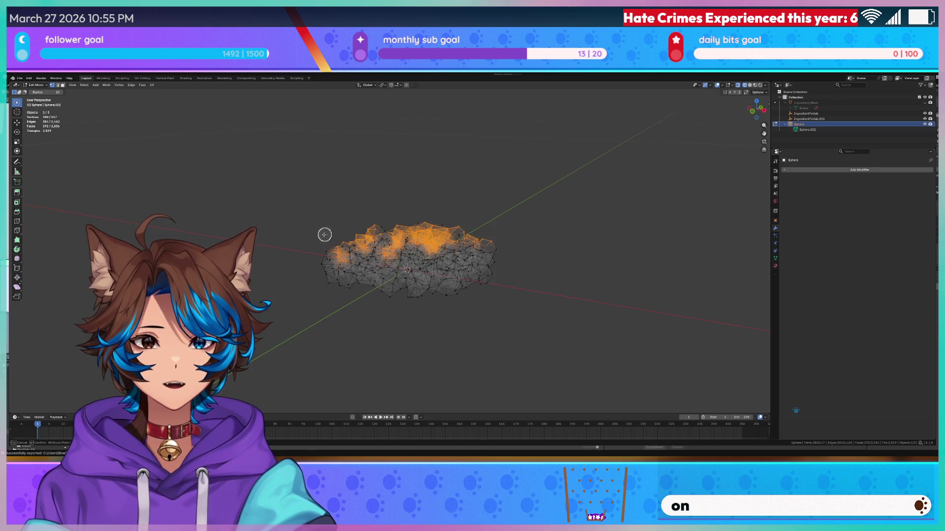
# - Select all the cloud's vertices with see-through off, then deselect across the cloud's top
pyautogui.press('a')
pyautogui.press('Tab')
pyautogui.hotkey('alt', 'z')
pyautogui.press('Tab')
pyautogui.scroll(2, 455, 239)
pyautogui.keyDown('ctrl'); pyautogui.moveTo(523, 228); pyautogui.dragTo(320, 224); pyautogui.keyUp('ctrl')
pyautogui.moveTo(490, 223)
pyautogui.keyDown('ctrl'); pyautogui.mouseDown()
pyautogui.moveTo(512, 242)
pyautogui.moveTo(458, 269)
pyautogui.moveTo(459, 280)
pyautogui.moveTo(278, 289)
pyautogui.moveTo(479, 297)
pyautogui.mouseUp(); pyautogui.keyUp('ctrl')
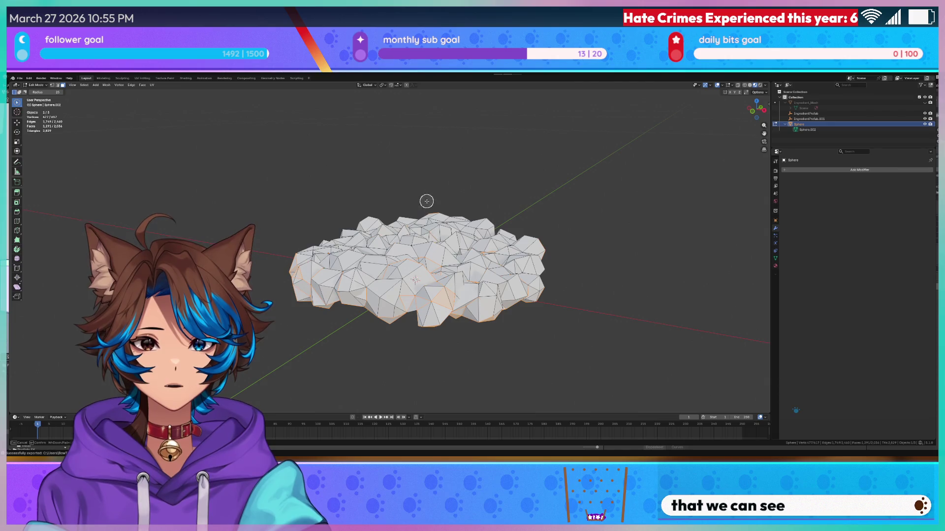
# - Deselect more of the underside and remaining areas, then bring up the delete options
pyautogui.moveTo(394, 296); pyautogui.dragTo(477, 271, button='middle')
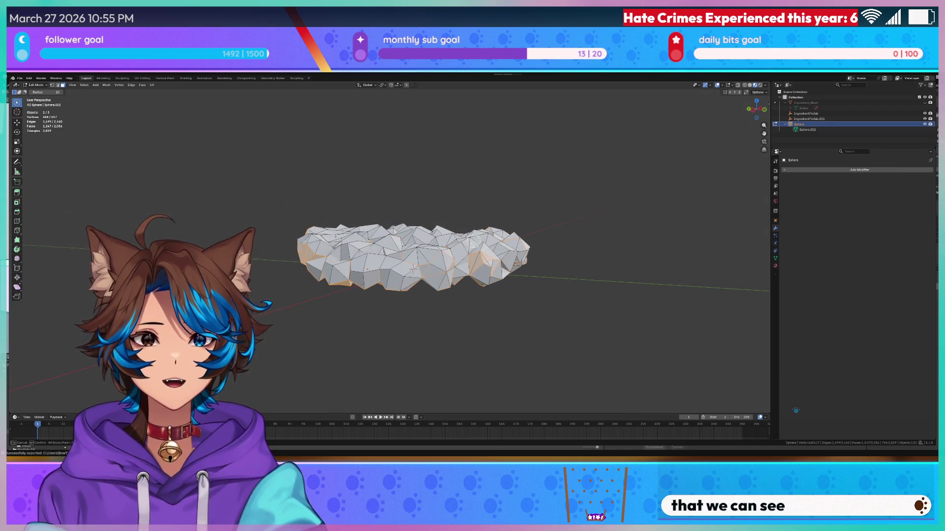
pyautogui.moveTo(309, 284); pyautogui.dragTo(421, 251, button='middle')
pyautogui.moveTo(496, 235)
pyautogui.mouseDown(button='middle')
pyautogui.moveTo(339, 286)
pyautogui.moveTo(411, 260)
pyautogui.mouseUp(button='middle')
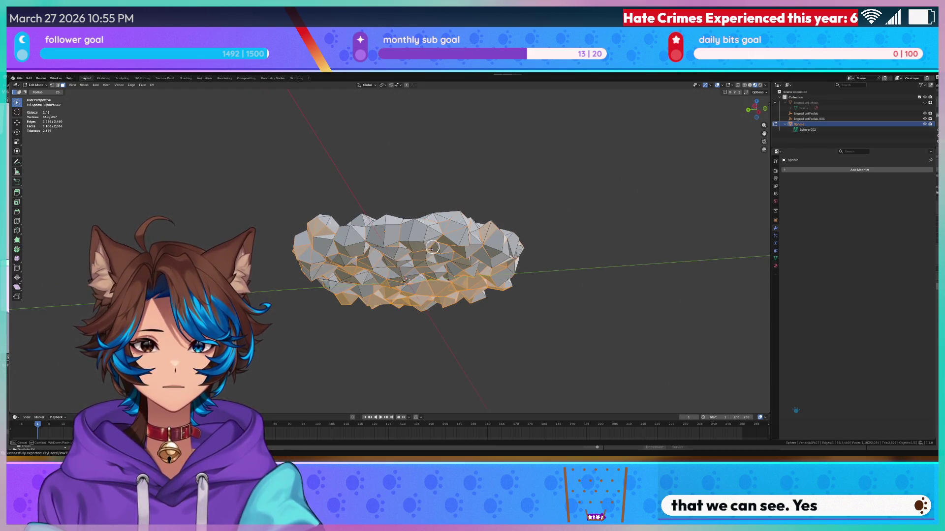
pyautogui.moveTo(337, 284); pyautogui.dragTo(350, 304, button='middle')
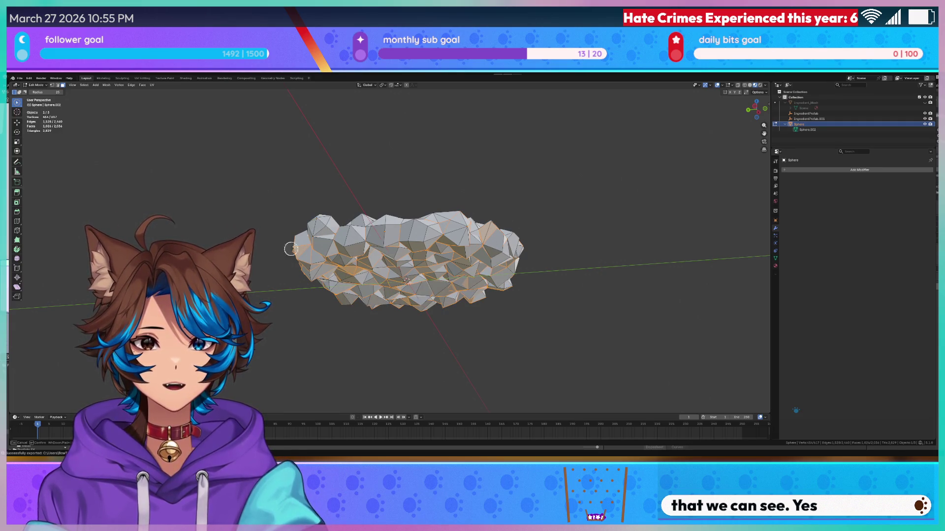
pyautogui.moveTo(297, 260); pyautogui.dragTo(384, 231, button='middle')
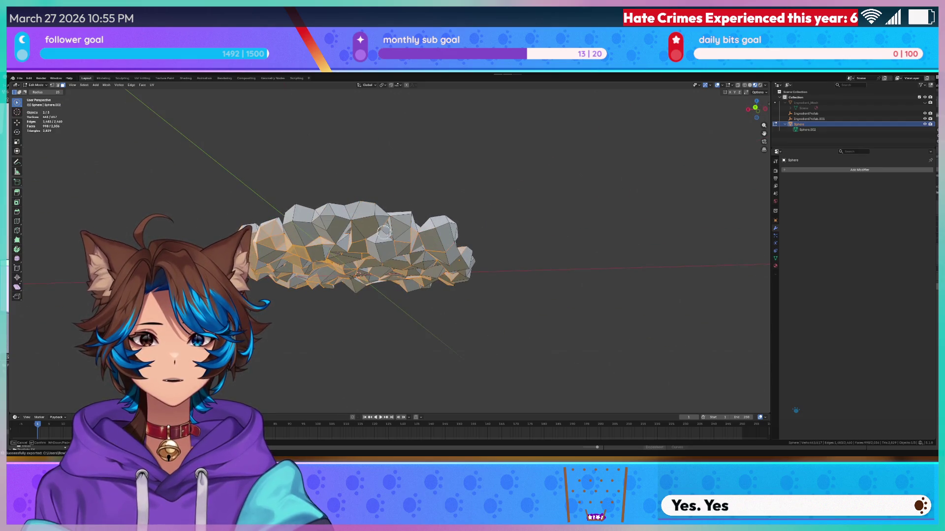
pyautogui.moveTo(295, 249)
pyautogui.mouseDown(button='middle')
pyautogui.moveTo(310, 253)
pyautogui.moveTo(315, 293)
pyautogui.moveTo(341, 278)
pyautogui.moveTo(388, 200)
pyautogui.moveTo(332, 194)
pyautogui.mouseUp(button='middle')
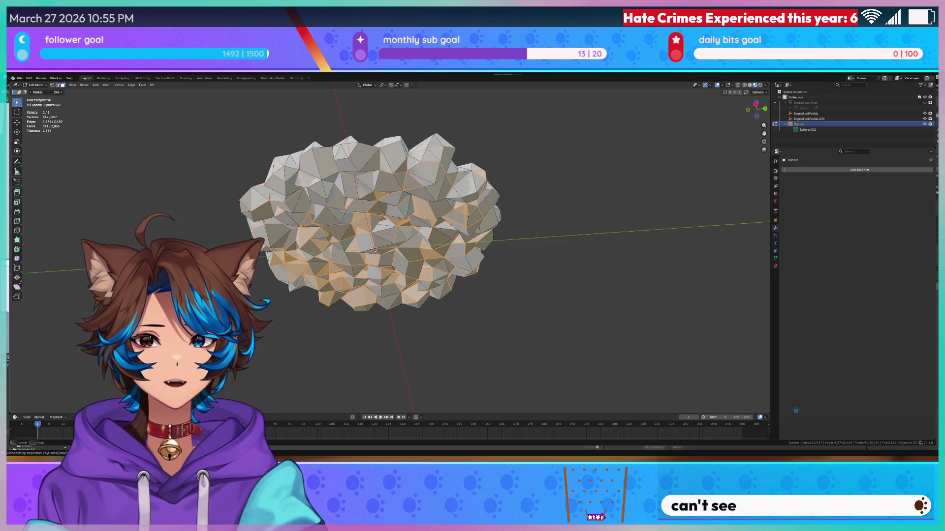
pyautogui.moveTo(449, 190)
pyautogui.mouseDown()
pyautogui.moveTo(340, 300)
pyautogui.moveTo(433, 288)
pyautogui.moveTo(361, 192)
pyautogui.mouseUp()
pyautogui.moveTo(361, 192)
pyautogui.mouseDown(button='middle')
pyautogui.moveTo(408, 305)
pyautogui.moveTo(453, 274)
pyautogui.moveTo(426, 302)
pyautogui.moveTo(280, 280)
pyautogui.mouseUp(button='middle')
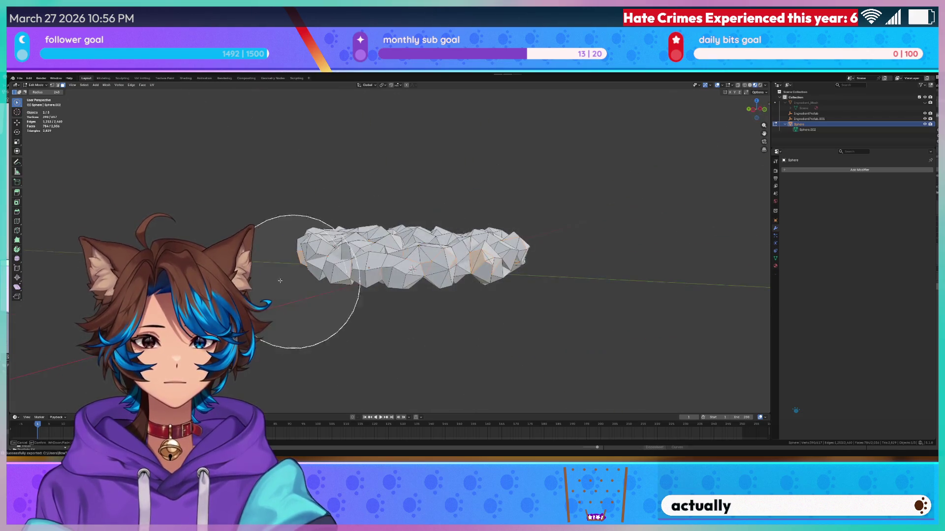
pyautogui.moveTo(337, 258)
pyautogui.mouseDown(button='middle')
pyautogui.moveTo(436, 217)
pyautogui.moveTo(337, 291)
pyautogui.moveTo(421, 249)
pyautogui.moveTo(422, 231)
pyautogui.moveTo(323, 271)
pyautogui.mouseUp(button='middle')
pyautogui.press('x')
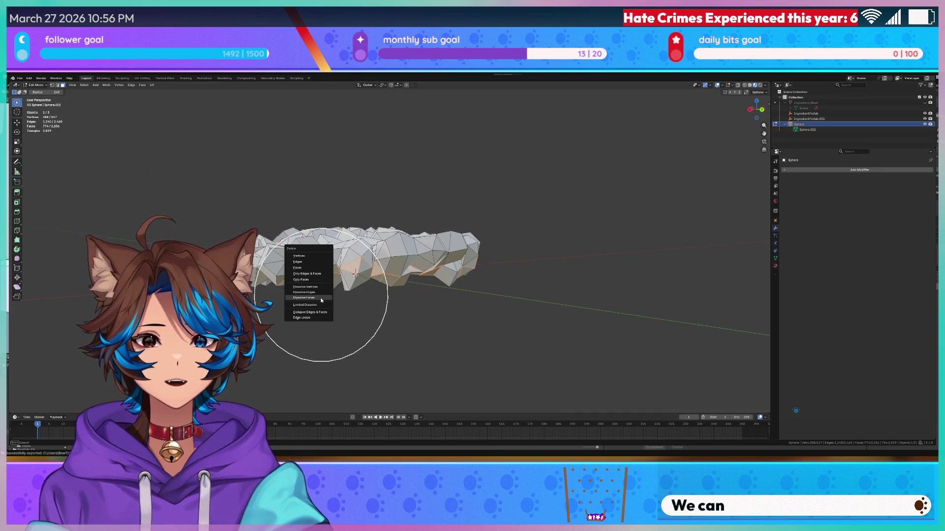
# - Dissolve the selected faces, then delete the remaining selected faces
pyautogui.click(321, 299)
pyautogui.moveTo(331, 217); pyautogui.dragTo(330, 210, button='middle')
pyautogui.press('x')
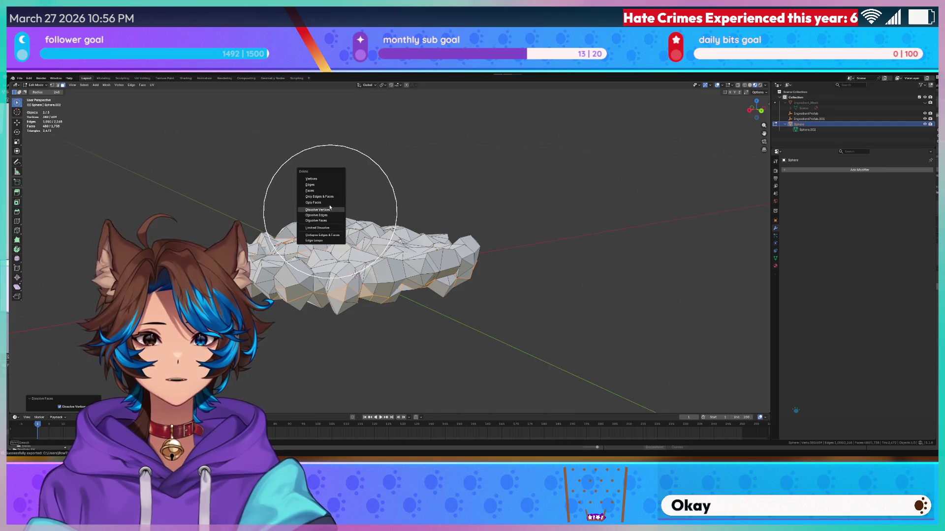
pyautogui.click(310, 191)
pyautogui.moveTo(419, 180)
pyautogui.mouseDown(button='middle')
pyautogui.moveTo(404, 178)
pyautogui.moveTo(394, 148)
pyautogui.mouseUp(button='middle')
pyautogui.moveTo(386, 136); pyautogui.dragTo(343, 162, button='middle')
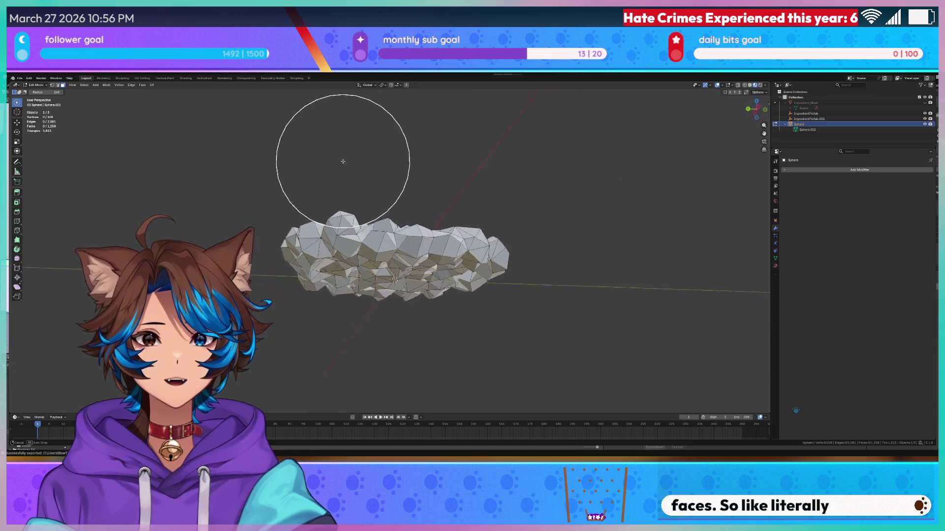
# - Return to Object Mode and display the mesh as wireframe
pyautogui.press('Tab')
pyautogui.scroll(10, 335, 154)
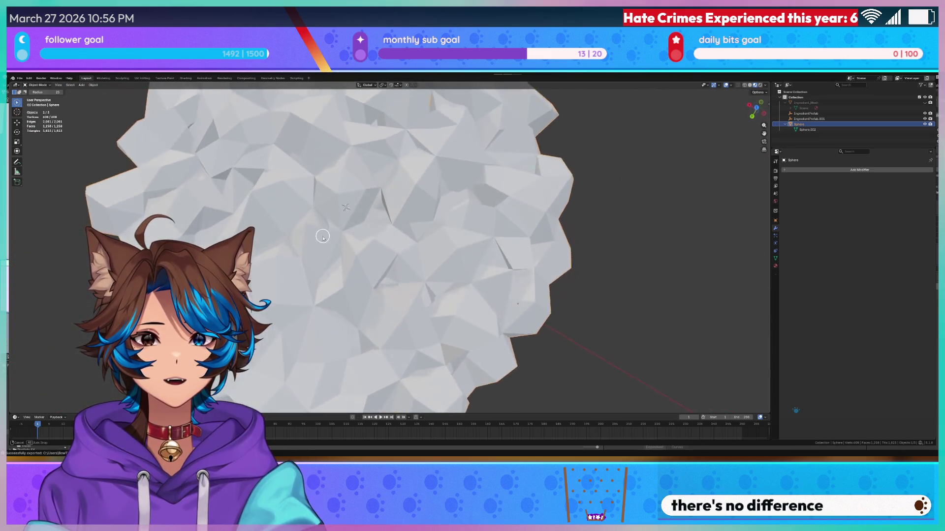
pyautogui.scroll(-5, 307, 267)
pyautogui.moveTo(308, 267); pyautogui.dragTo(327, 187, button='middle')
pyautogui.press('z')
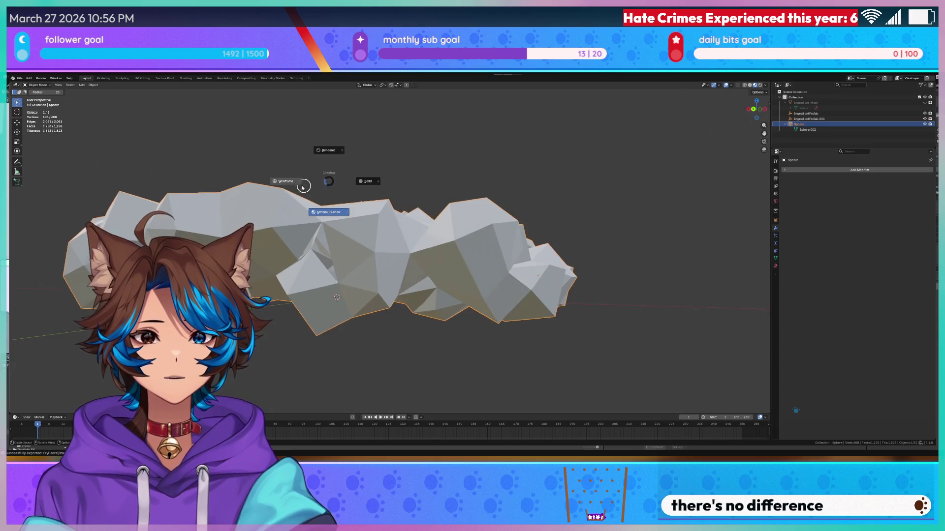
pyautogui.click(292, 206)
# - Go back into Edit Mode and select a single face of the mesh
pyautogui.press('Tab')
pyautogui.press('c')
pyautogui.press('Escape')
pyautogui.scroll(4, 458, 190)
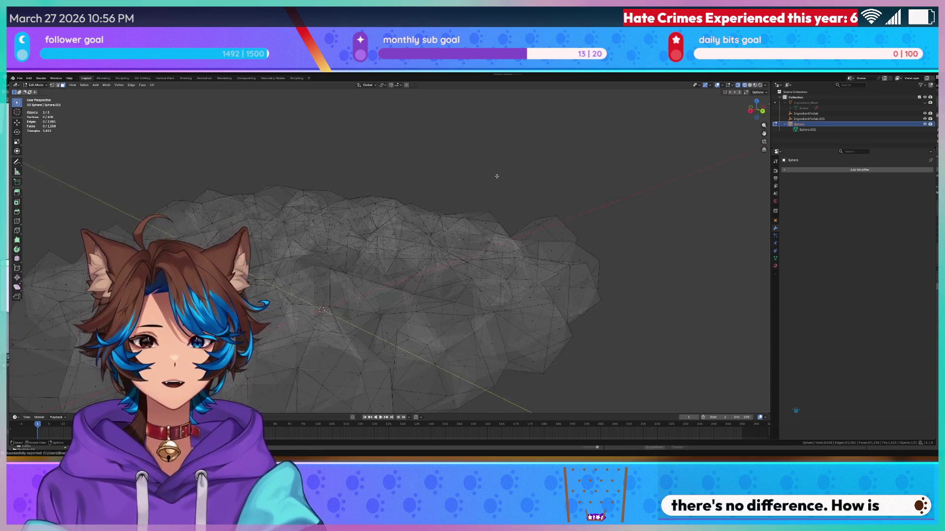
pyautogui.scroll(-8, 467, 187)
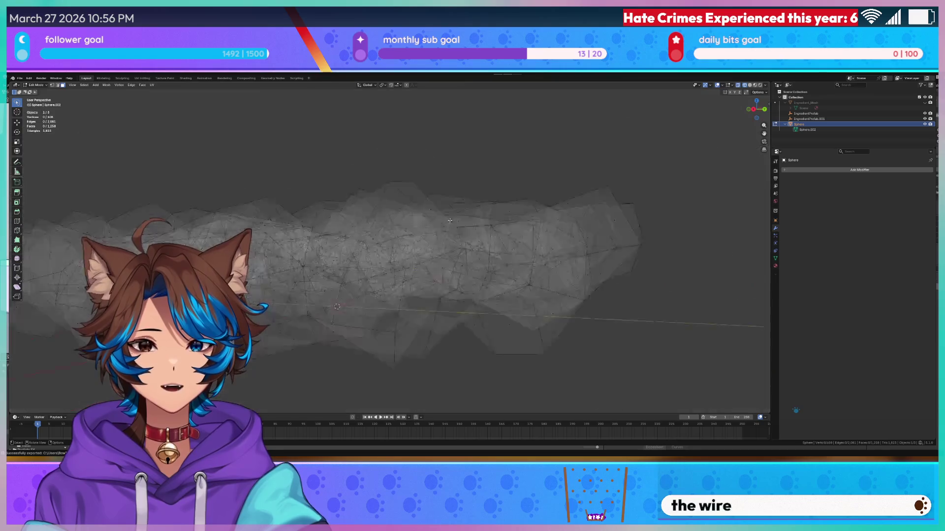
pyautogui.moveTo(452, 228)
pyautogui.mouseDown(button='middle')
pyautogui.moveTo(457, 256)
pyautogui.moveTo(445, 248)
pyautogui.mouseUp(button='middle')
pyautogui.scroll(3, 445, 249)
pyautogui.click(487, 228)
# - Select the whole mesh, leave Edit Mode and restore solid shading
pyautogui.press('a')
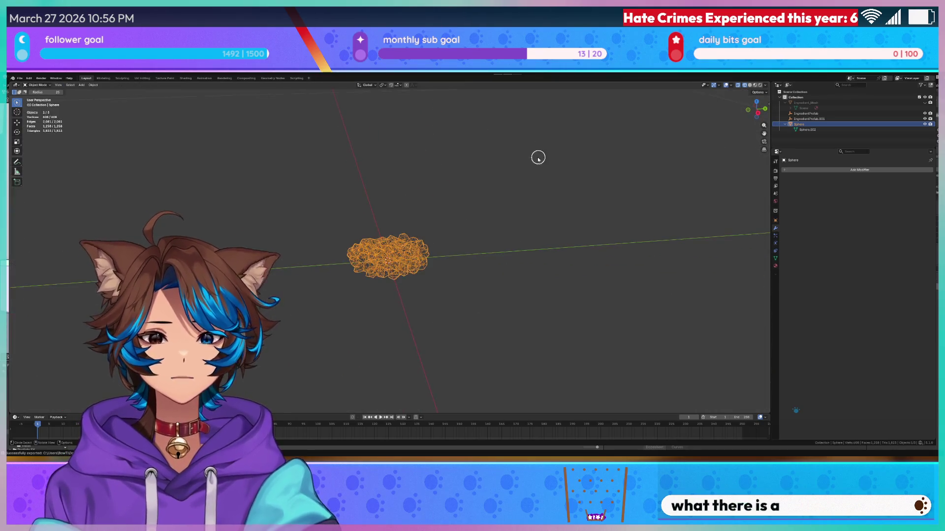
pyautogui.press('Tab')
pyautogui.press('z')
pyautogui.click(507, 196)
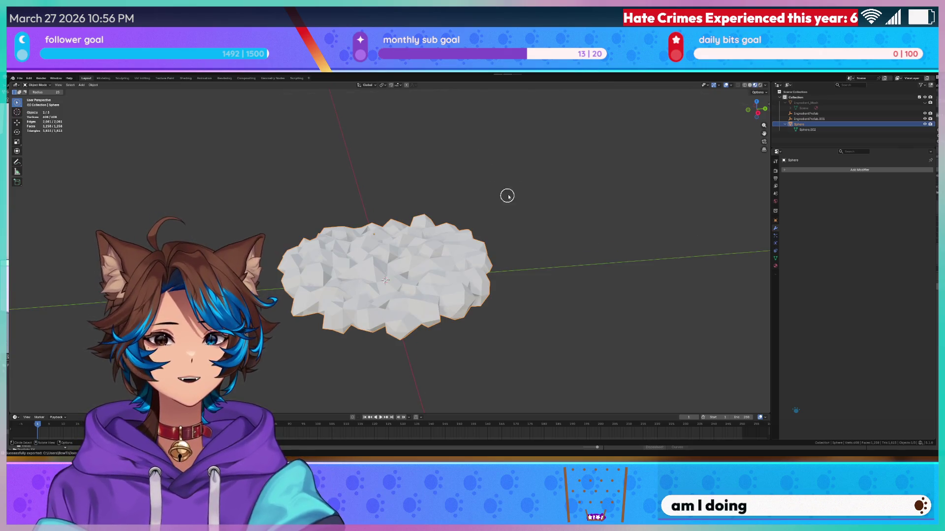
# - Select the Ingredient_Mesh object, hide it, then unhide and reselect it
pyautogui.click(844, 102)
pyautogui.press('Escape')
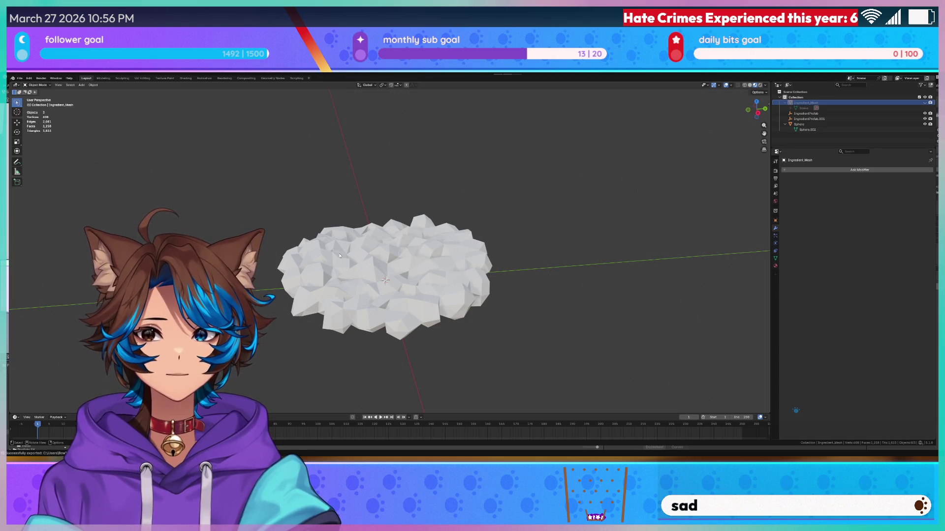
pyautogui.press('h')
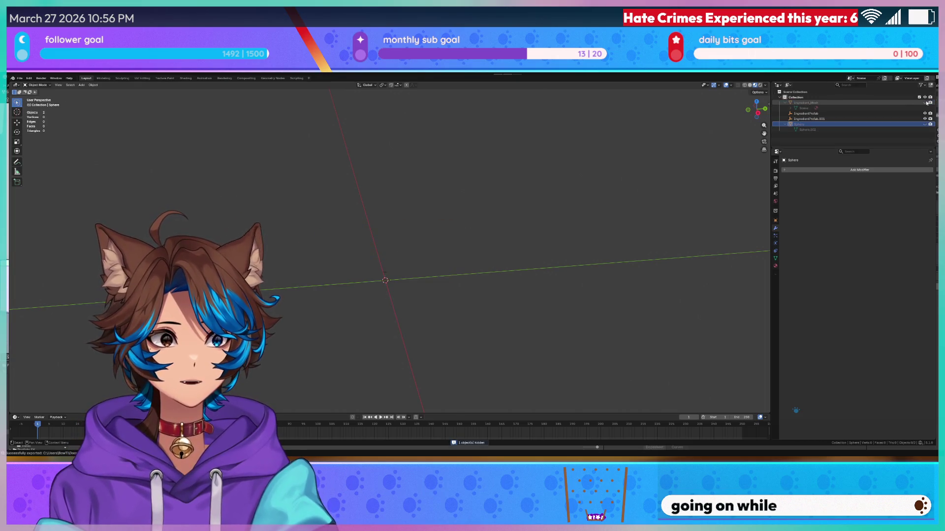
pyautogui.hotkey('alt', 'h')
pyautogui.scroll(3, 406, 229)
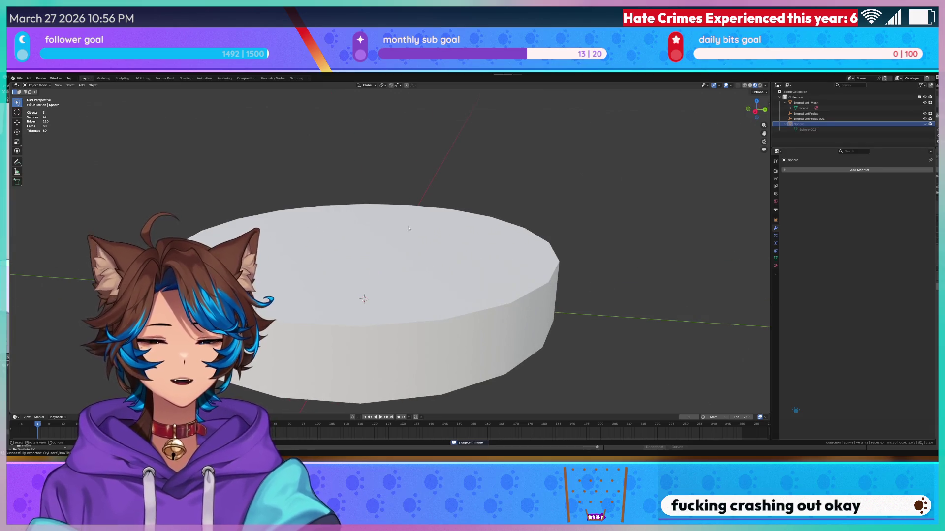
pyautogui.click(436, 221)
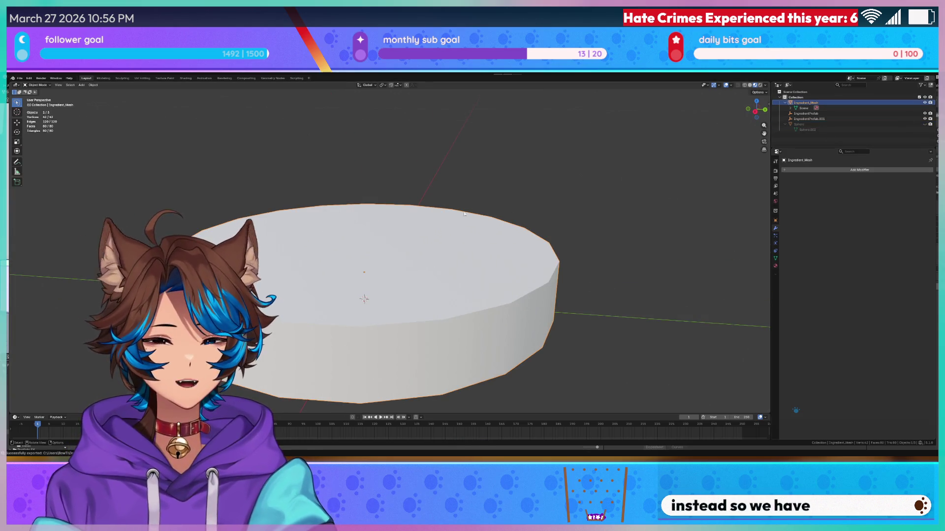
# - Enter Edit Mode on the Ingredient_Mesh cylinder, try a loop cut, then exit to Object Mode
pyautogui.press('Tab')
pyautogui.moveTo(464, 214)
pyautogui.mouseDown(button='middle')
pyautogui.moveTo(458, 180)
pyautogui.moveTo(540, 186)
pyautogui.moveTo(525, 211)
pyautogui.moveTo(498, 198)
pyautogui.moveTo(496, 164)
pyautogui.moveTo(503, 211)
pyautogui.mouseUp(button='middle')
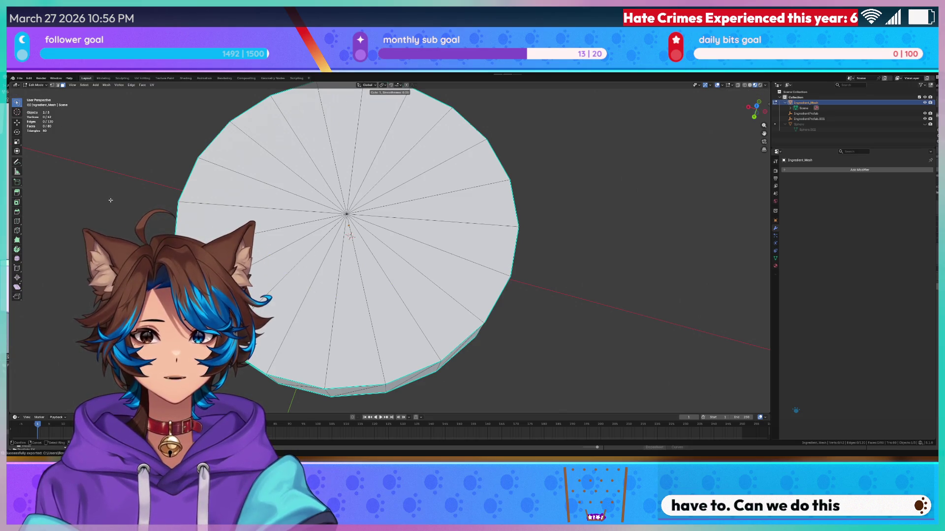
pyautogui.moveTo(222, 207); pyautogui.dragTo(200, 233, button='middle')
pyautogui.scroll(-3, 200, 232)
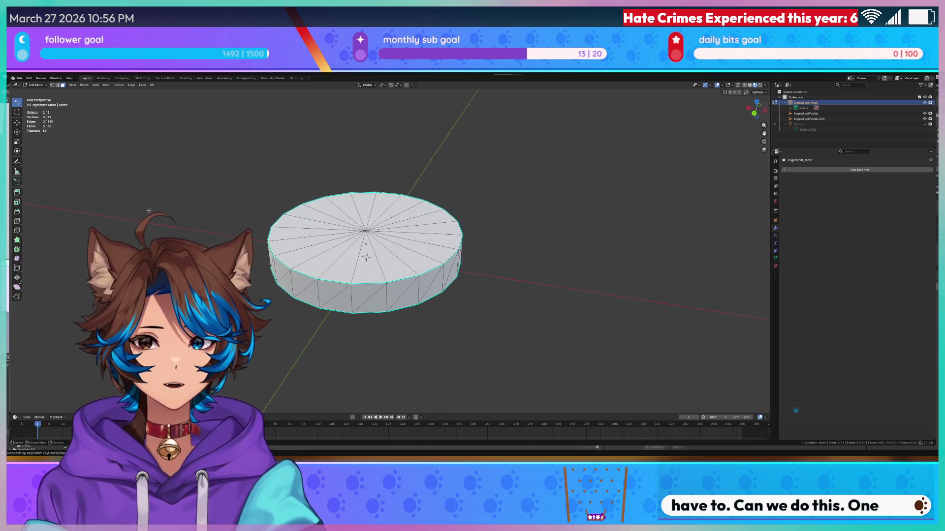
pyautogui.scroll(4, 148, 210)
pyautogui.hotkey('ctrl', 'r')
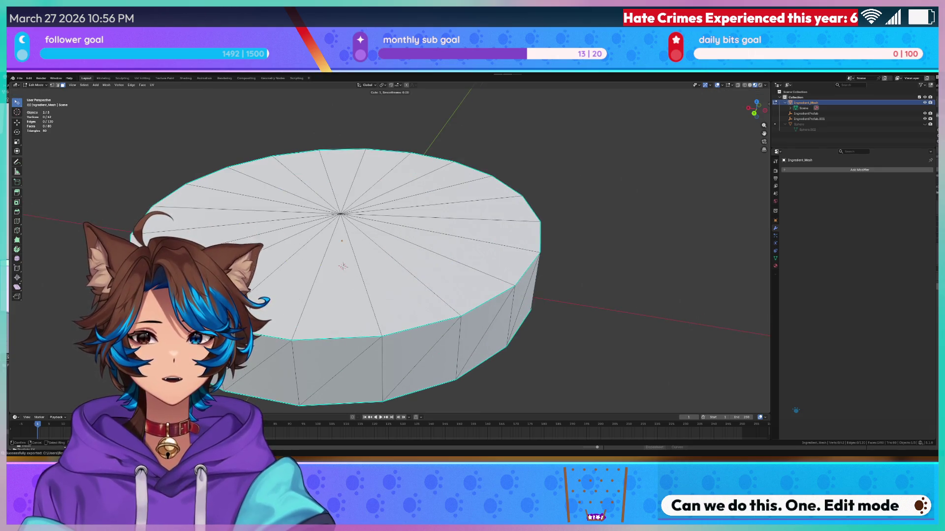
pyautogui.scroll(-4, 155, 226)
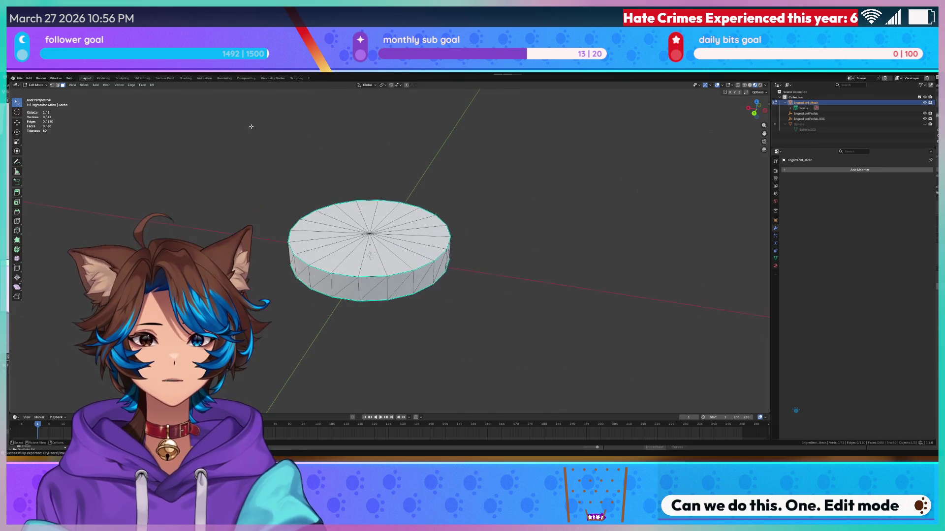
pyautogui.press('Tab')
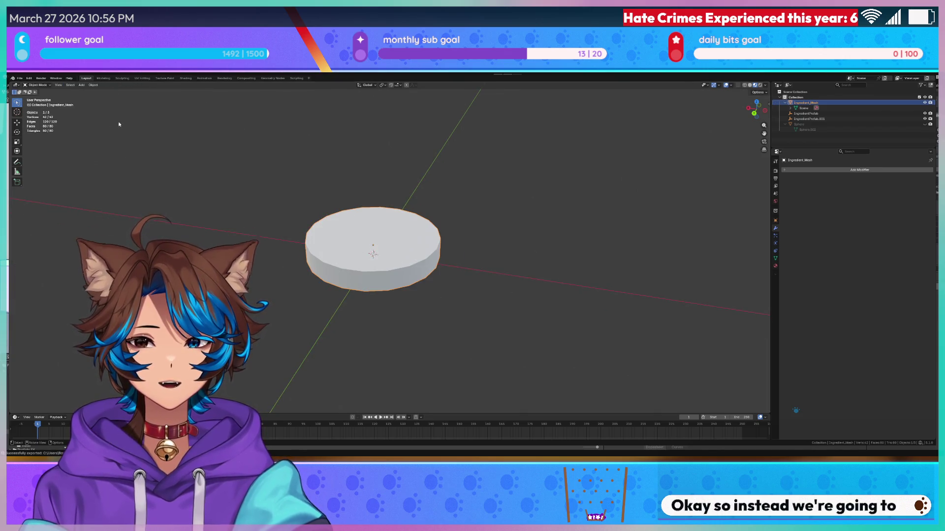
# - Add a new cylinder mesh at the origin from the Shift+A menu
pyautogui.hotkey('shift', 'a')
pyautogui.moveTo(184, 160)
pyautogui.press('Escape')
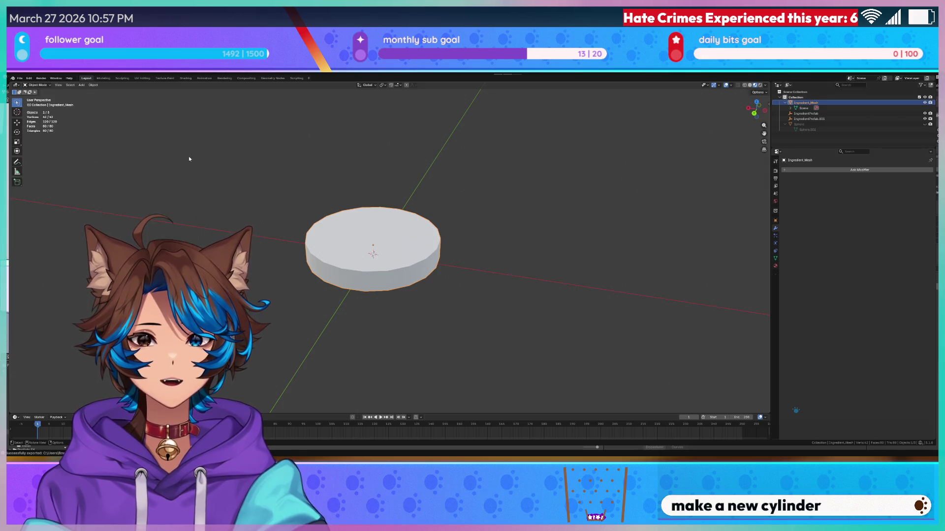
pyautogui.press('Tab')
pyautogui.press('Tab')
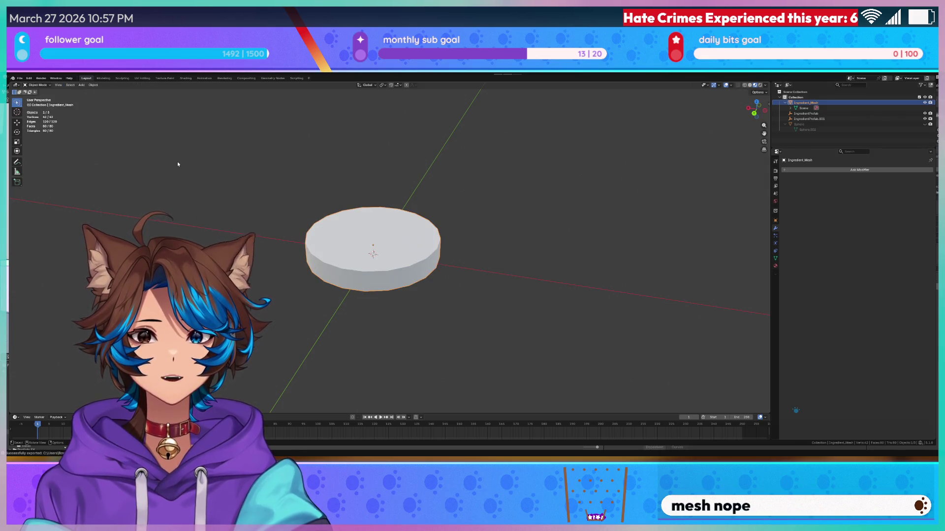
pyautogui.hotkey('shift', 'a')
pyautogui.press('space')
pyautogui.press('Escape')
pyautogui.hotkey('shift', 'a')
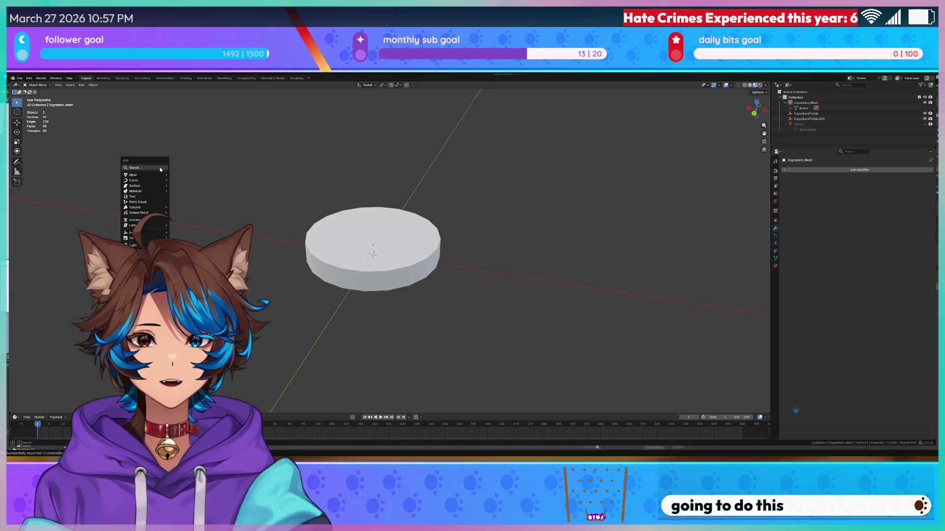
pyautogui.moveTo(160, 175)
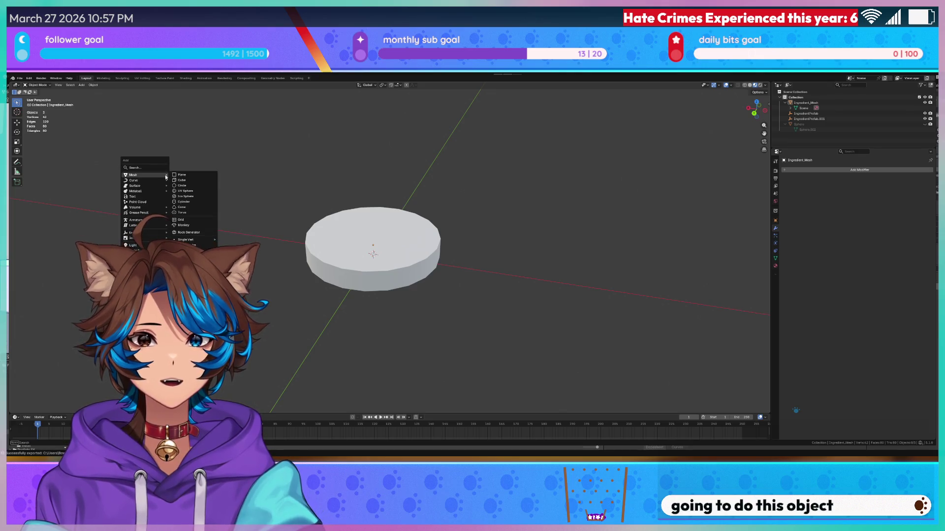
pyautogui.click(197, 202)
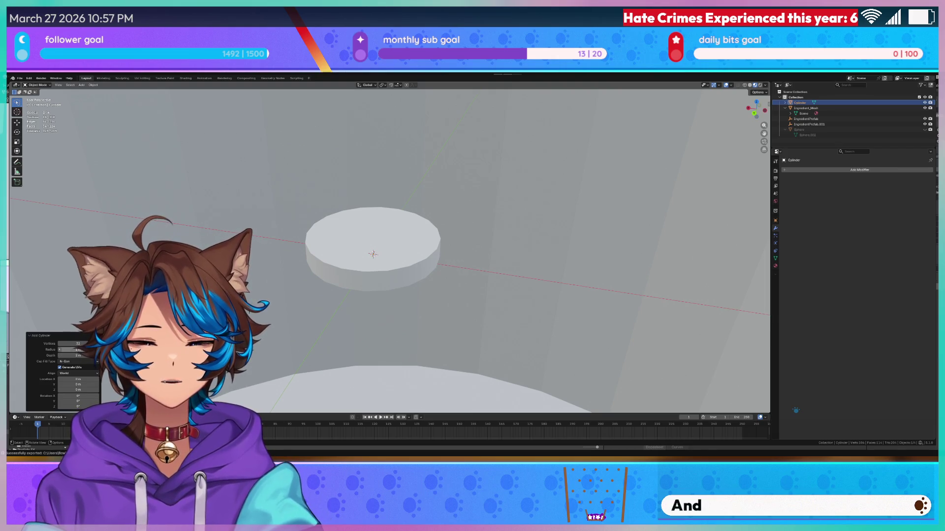
pyautogui.doubleClick(69, 349)
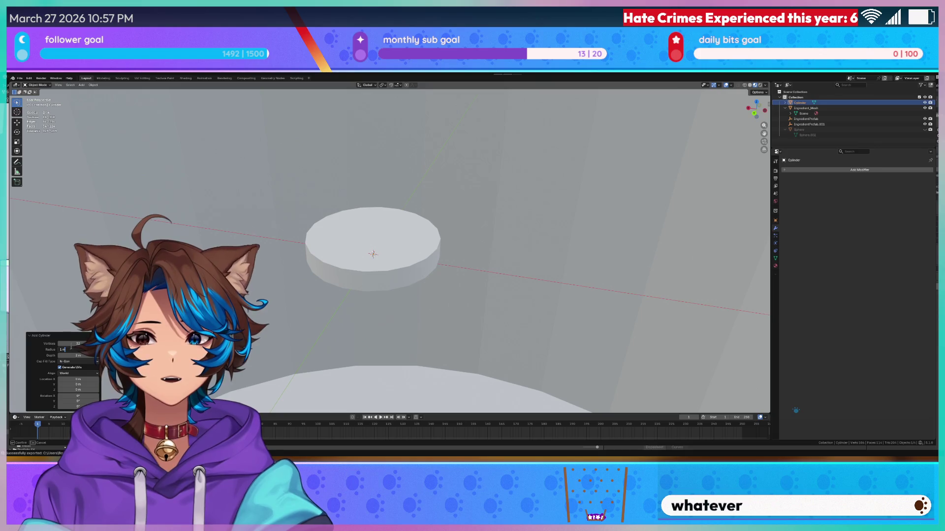
# - Reduce the new cylinder's vertex count to 19
pyautogui.click(78, 362)
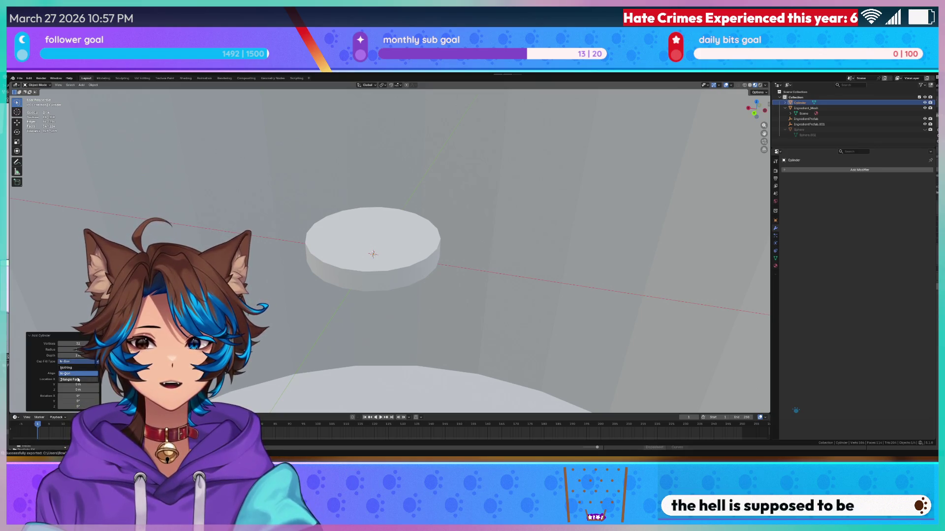
pyautogui.moveTo(79, 344)
pyautogui.mouseDown()
pyautogui.moveTo(59, 344)
pyautogui.moveTo(69, 350)
pyautogui.mouseUp()
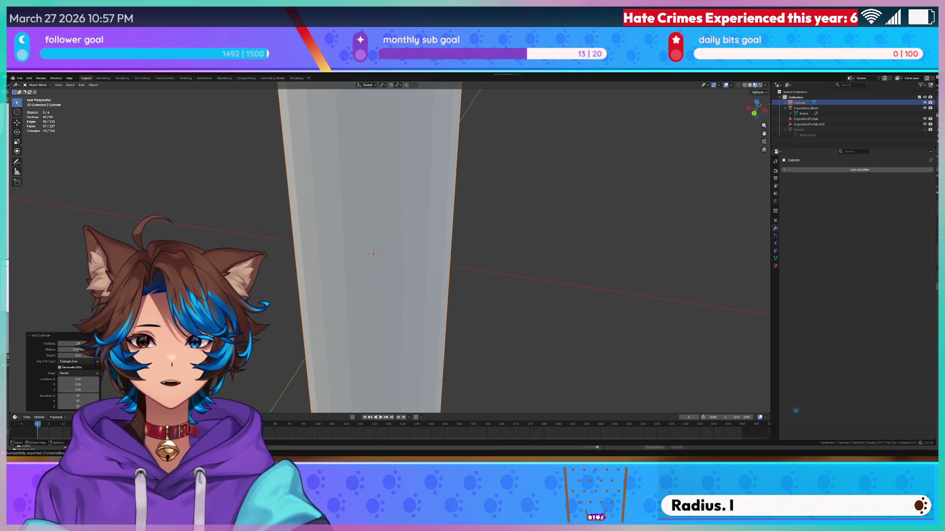
pyautogui.click(68, 349)
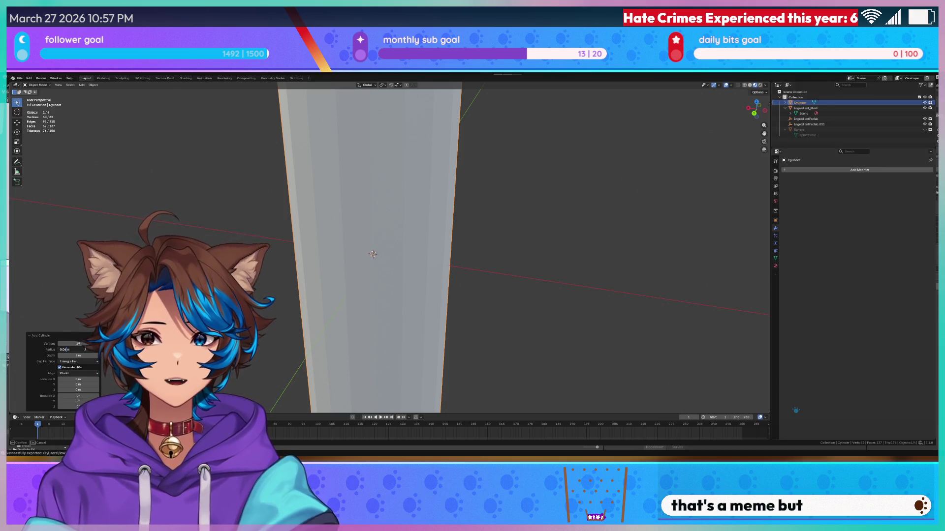
pyautogui.press('Return')
pyautogui.scroll(-3, 276, 204)
pyautogui.moveTo(276, 203)
pyautogui.mouseDown(button='middle')
pyautogui.moveTo(282, 246)
pyautogui.moveTo(290, 240)
pyautogui.mouseUp(button='middle')
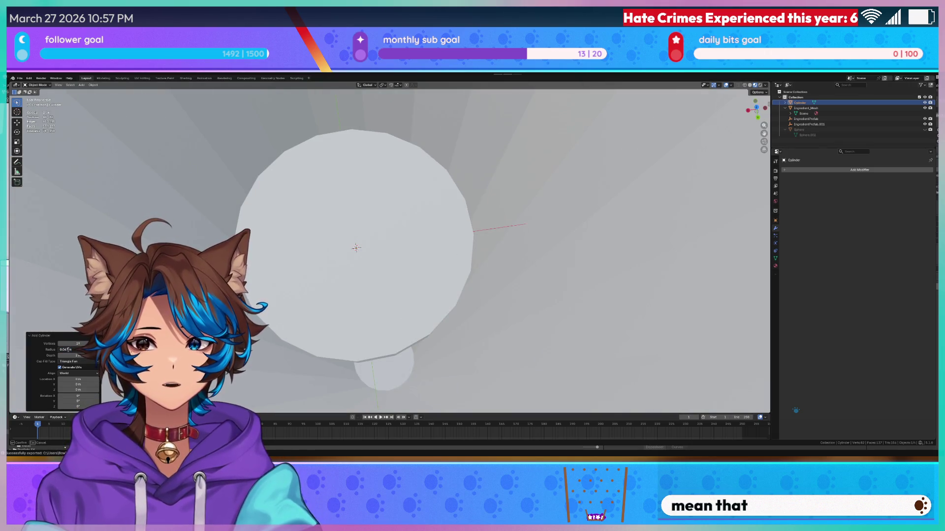
# - Adjust the cylinder's radius, settling at about 0.047 m
pyautogui.press('BackSpace')
pyautogui.press('BackSpace')
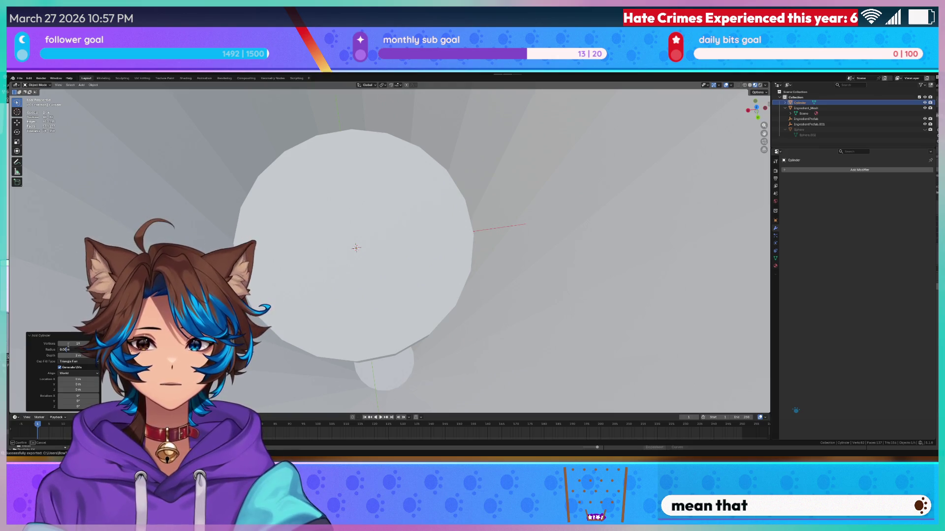
pyautogui.write('5')
pyautogui.press('Return')
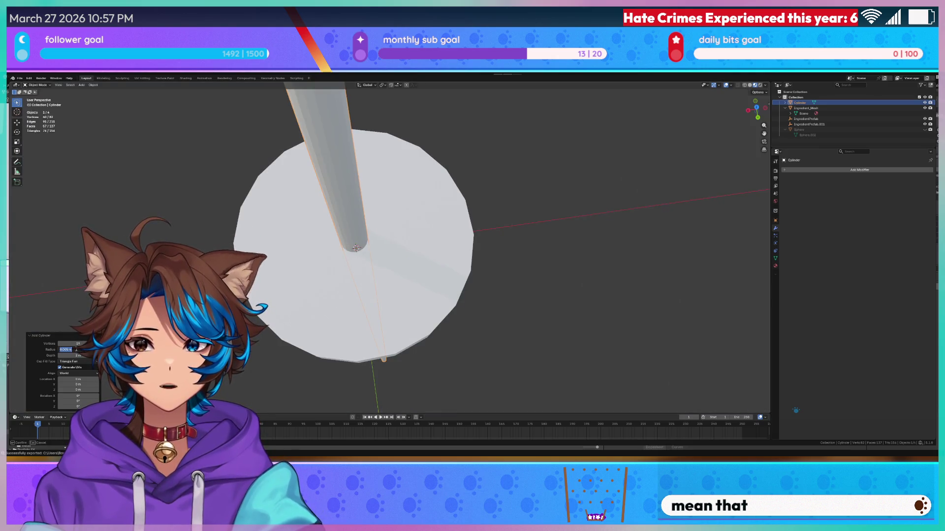
pyautogui.press('Return')
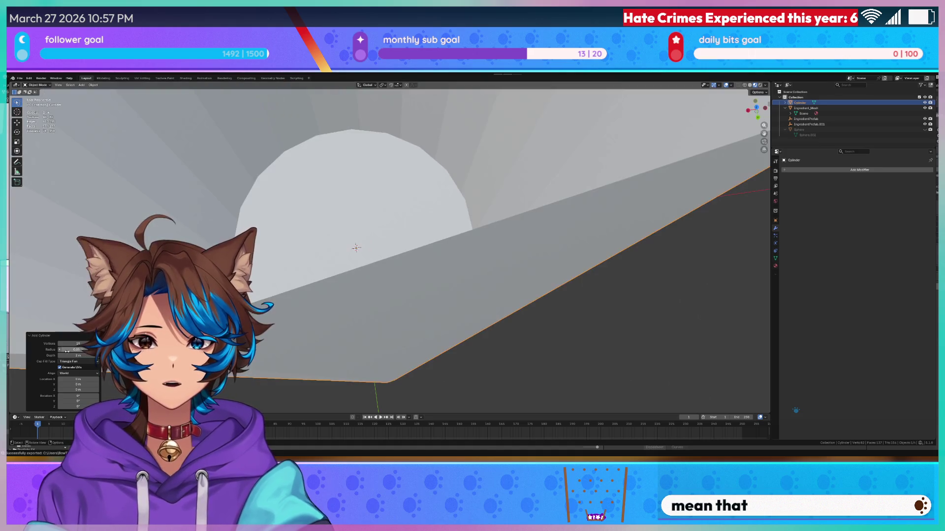
pyautogui.moveTo(399, 160)
pyautogui.mouseDown(button='middle')
pyautogui.moveTo(407, 154)
pyautogui.moveTo(303, 233)
pyautogui.mouseUp(button='middle')
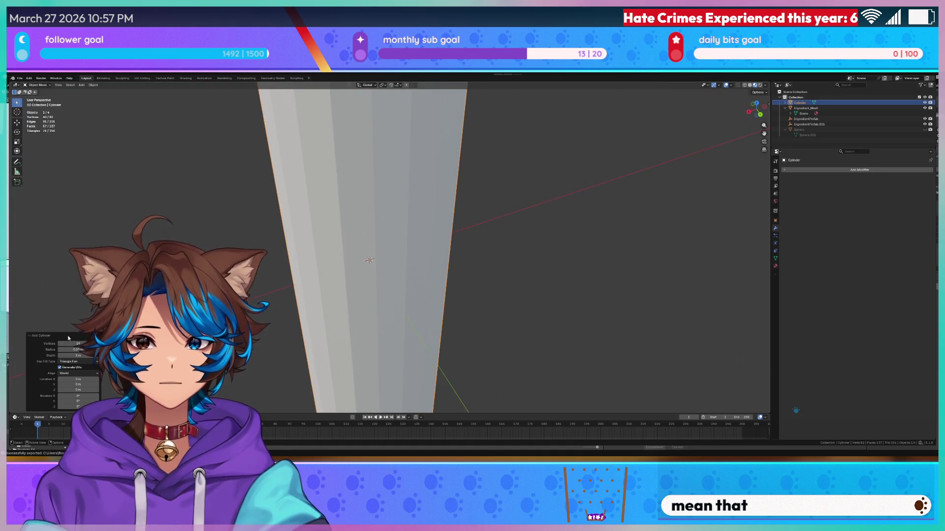
pyautogui.moveTo(60, 350); pyautogui.dragTo(60, 352)
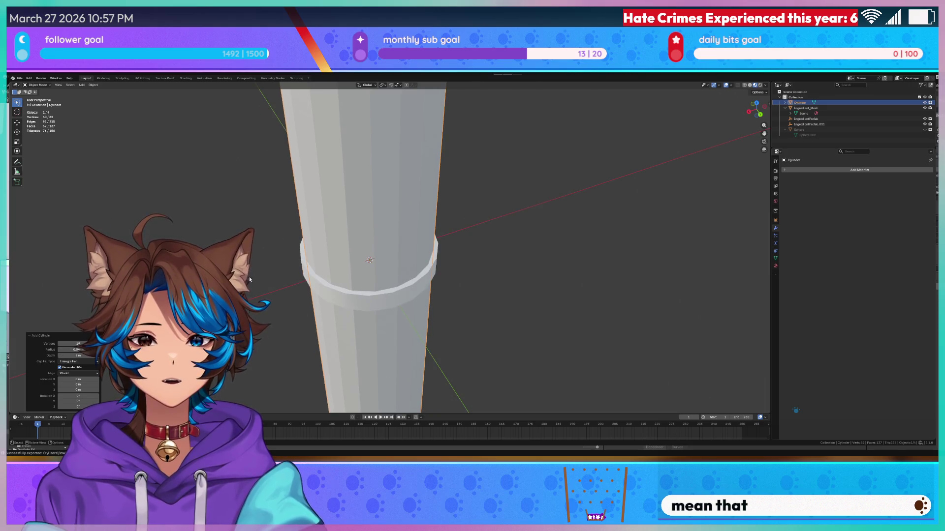
pyautogui.scroll(5, 250, 279)
pyautogui.click(79, 350)
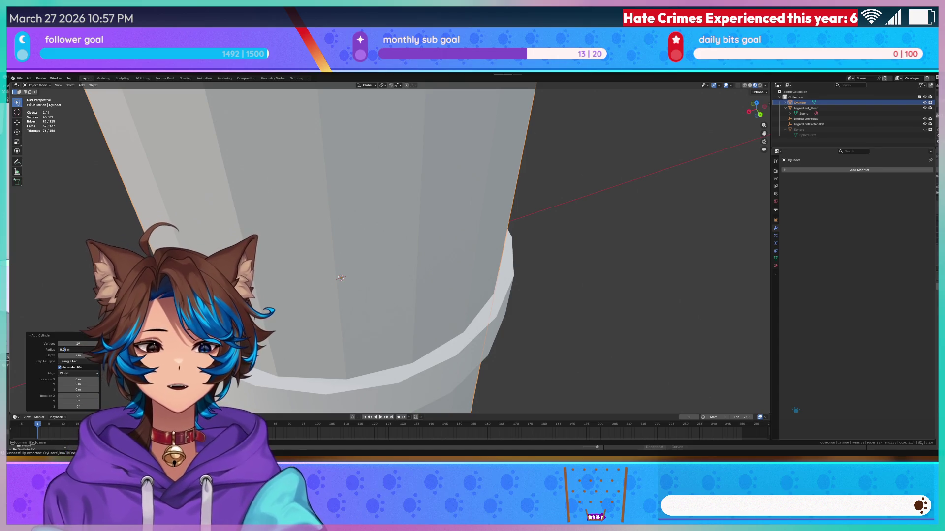
pyautogui.press('Return')
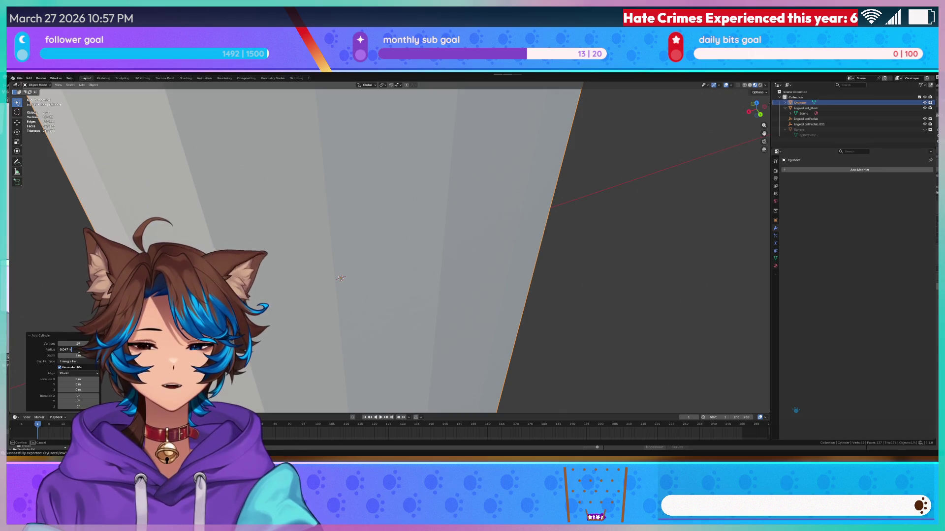
pyautogui.press('Return')
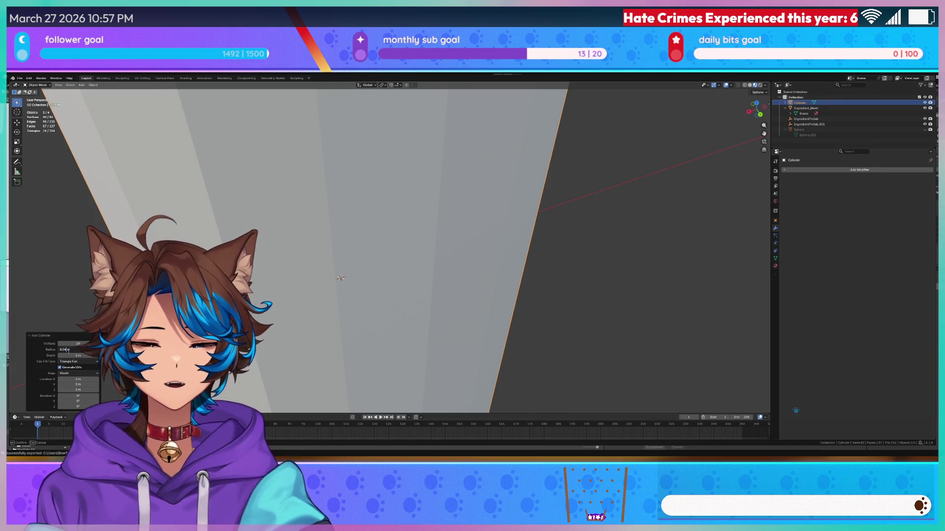
pyautogui.press('Return')
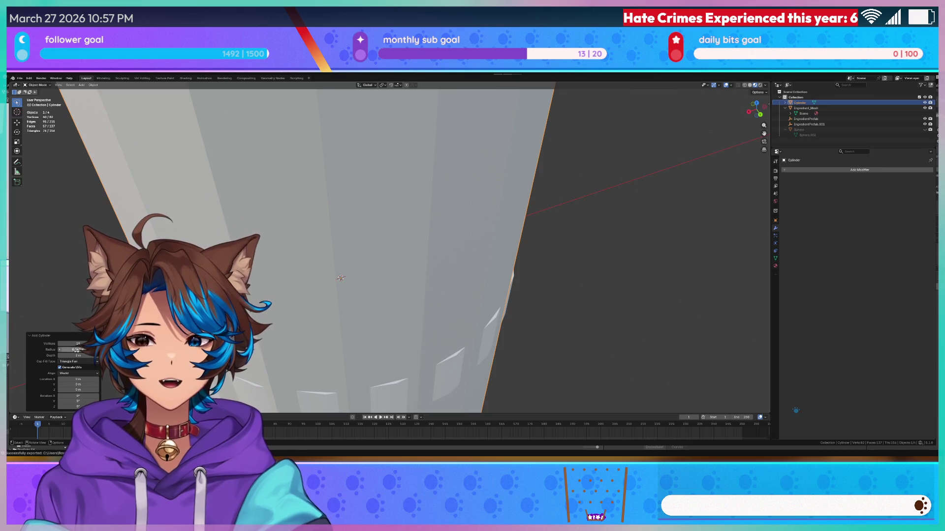
# - Set the cylinder's depth to 0.067 m and nudge the radius smaller
pyautogui.moveTo(76, 350); pyautogui.dragTo(75, 349)
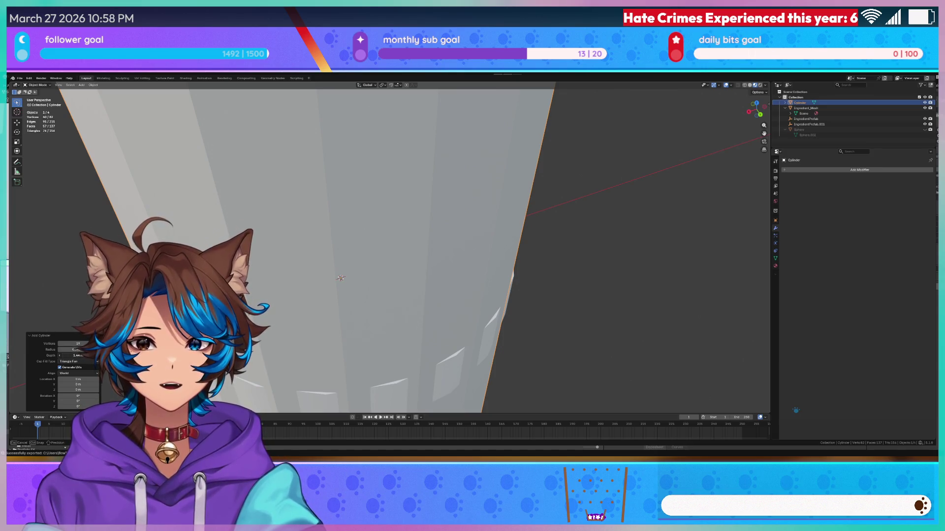
pyautogui.write('.067')
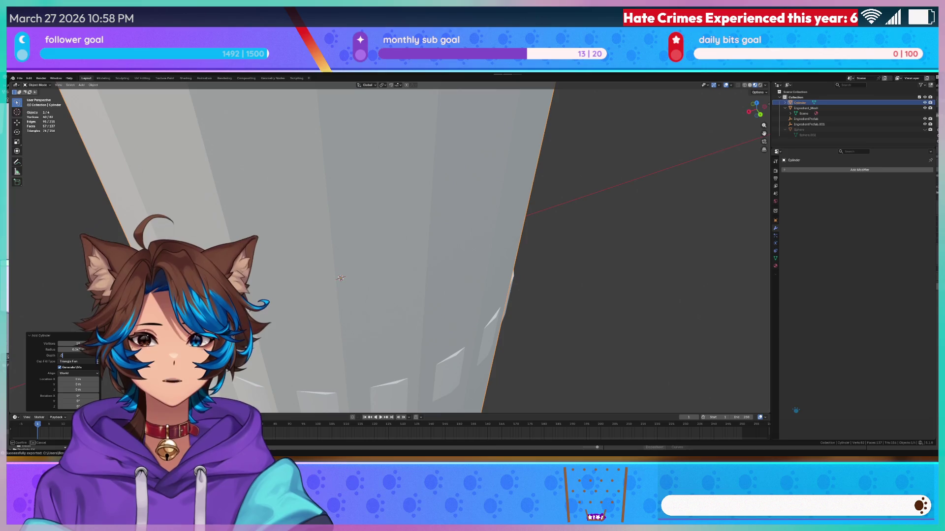
pyautogui.press('Return')
pyautogui.moveTo(76, 349); pyautogui.dragTo(67, 349)
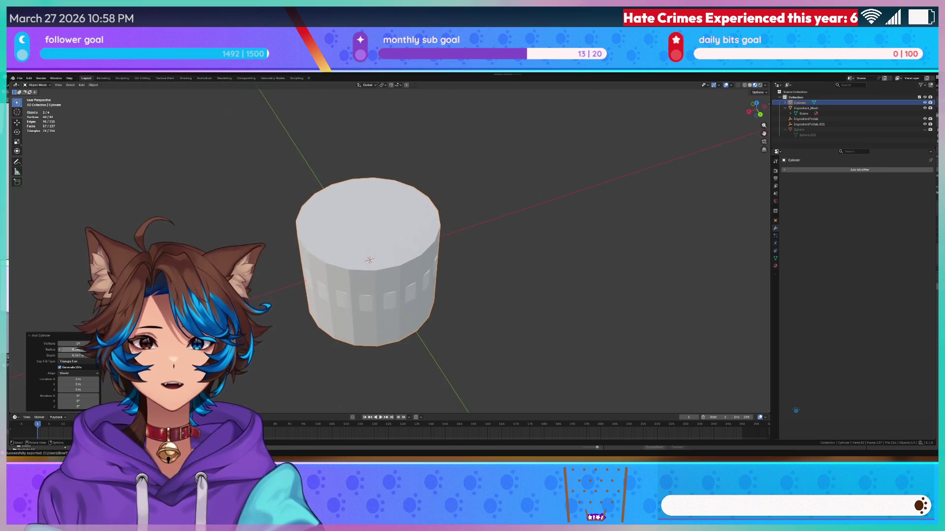
# - Flatten the cylinder by setting its depth to 0.0067 m
pyautogui.click(72, 355)
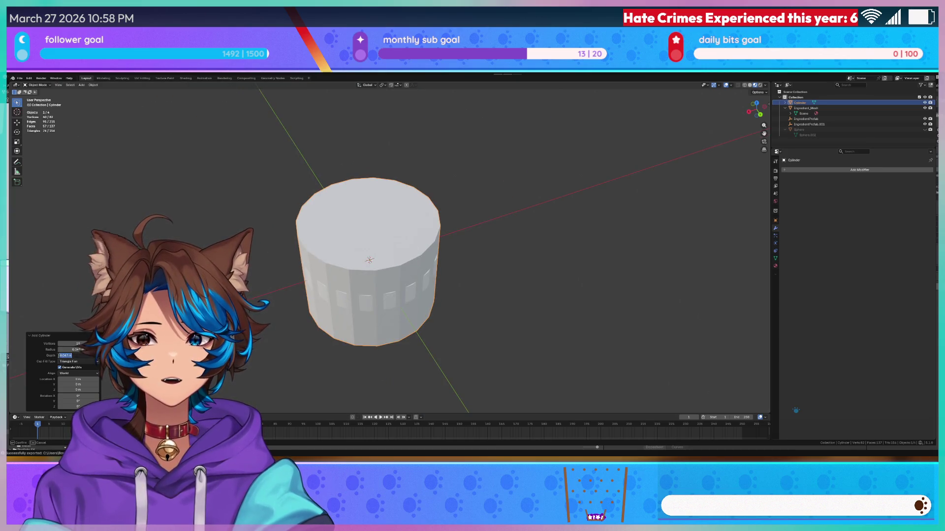
pyautogui.write('0')
pyautogui.press('Return')
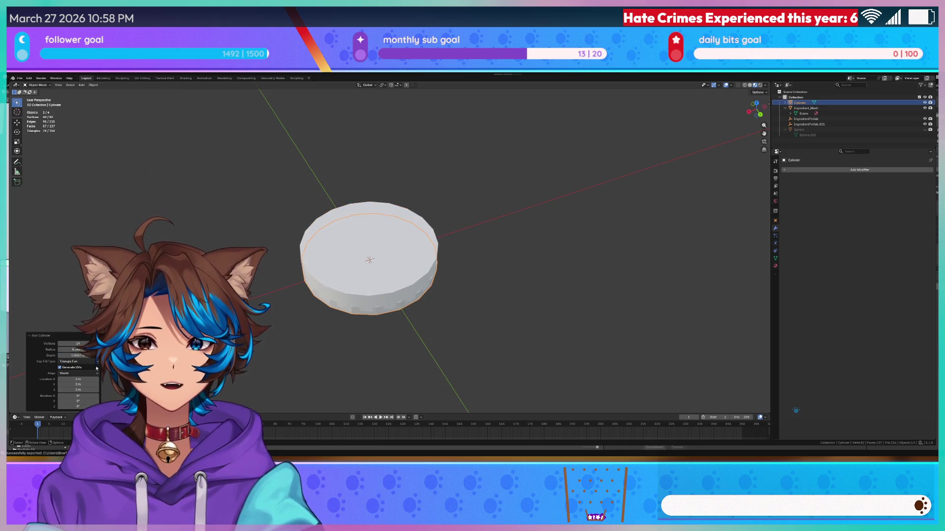
pyautogui.moveTo(340, 266); pyautogui.dragTo(285, 237, button='middle')
pyautogui.scroll(3, 284, 237)
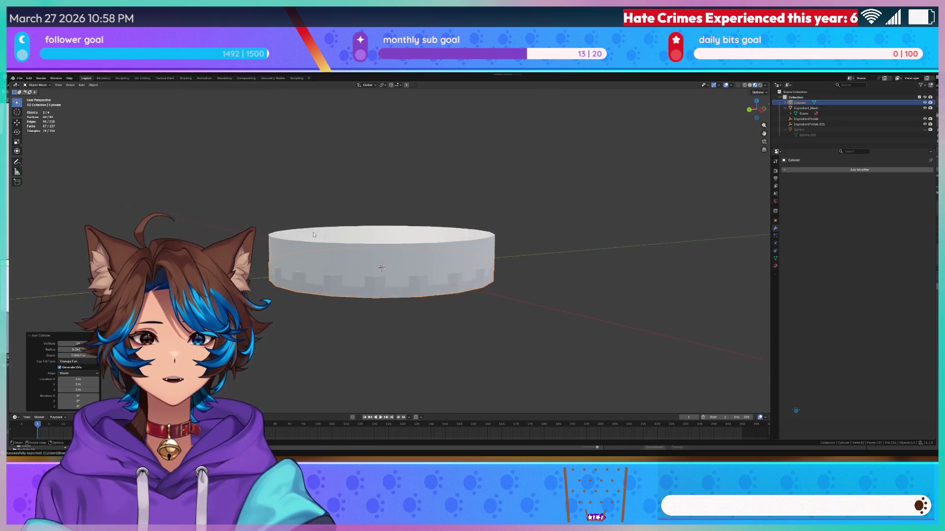
# - Inspect the flat cylinder in wireframe from several angles, ending in solid shading
pyautogui.press('z')
pyautogui.click(329, 223)
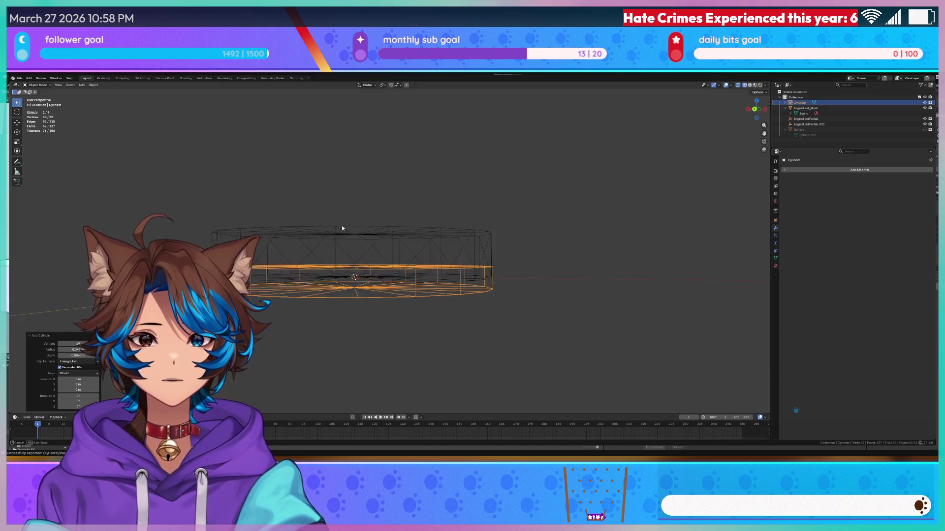
pyautogui.moveTo(330, 222)
pyautogui.mouseDown(button='middle')
pyautogui.moveTo(295, 277)
pyautogui.moveTo(296, 296)
pyautogui.mouseUp(button='middle')
pyautogui.hotkey('shift', 'z')
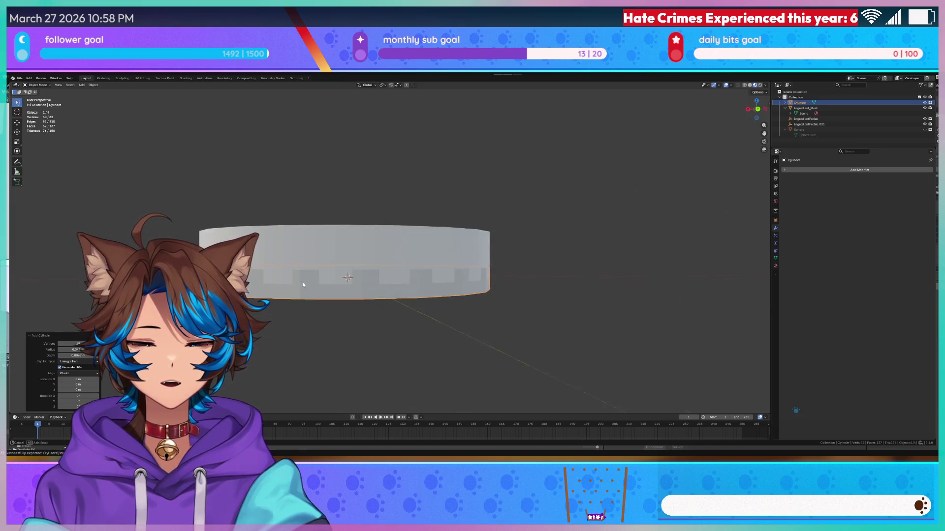
pyautogui.press('z')
pyautogui.click(262, 282)
pyautogui.moveTo(261, 282); pyautogui.dragTo(278, 323, button='middle')
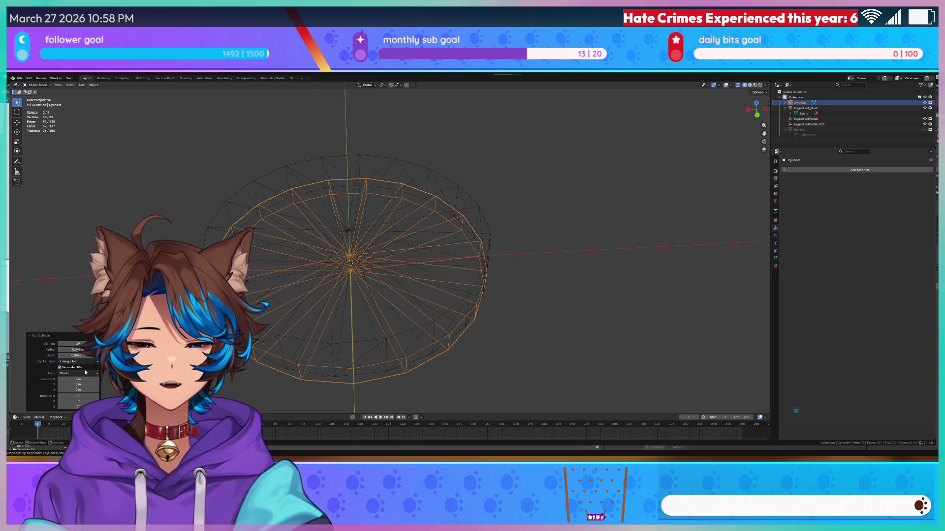
pyautogui.moveTo(275, 276)
pyautogui.mouseDown(button='middle')
pyautogui.moveTo(290, 288)
pyautogui.moveTo(328, 256)
pyautogui.moveTo(329, 228)
pyautogui.moveTo(356, 225)
pyautogui.moveTo(390, 251)
pyautogui.moveTo(461, 265)
pyautogui.mouseUp(button='middle')
pyautogui.press('z')
pyautogui.click(326, 281)
# - Raise the vertex count to 20, increase the depth, and view it from the front
pyautogui.click(96, 343)
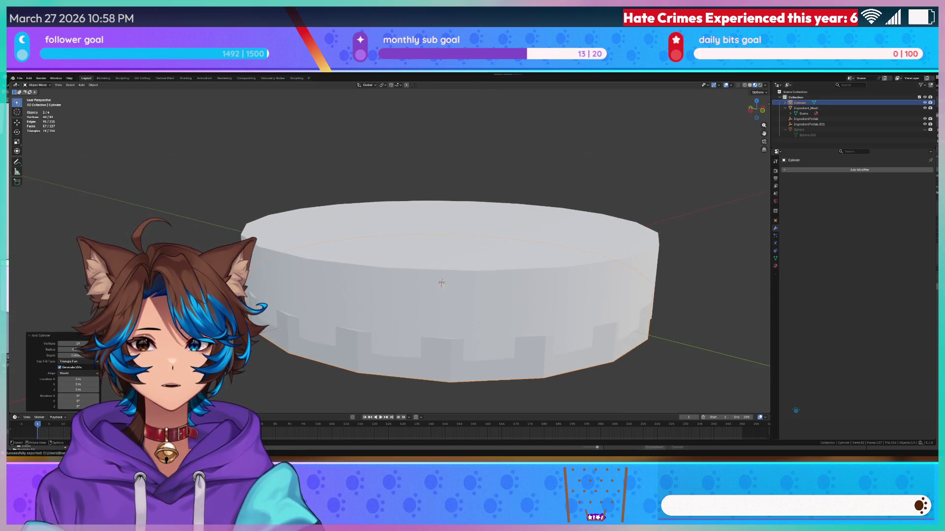
pyautogui.moveTo(270, 281); pyautogui.dragTo(268, 228, button='middle')
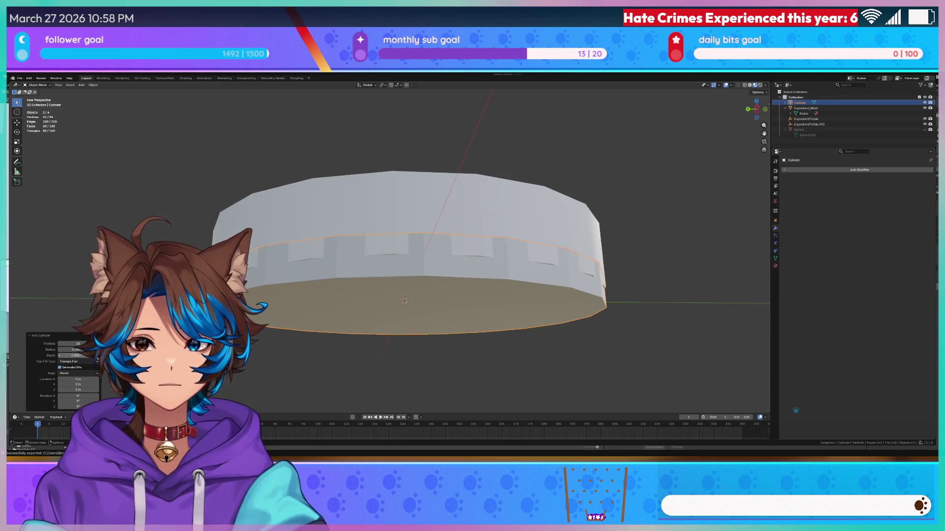
pyautogui.moveTo(73, 355); pyautogui.dragTo(89, 355)
pyautogui.moveTo(278, 231); pyautogui.dragTo(279, 266, button='middle')
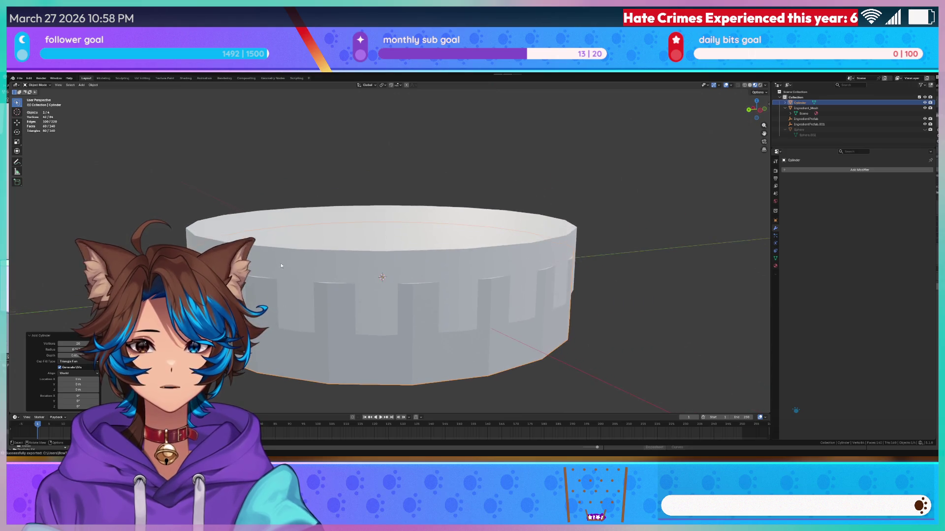
pyautogui.press('KP_1')
# - Switch to wireframe and raise the cylinder slightly along Z
pyautogui.press('z')
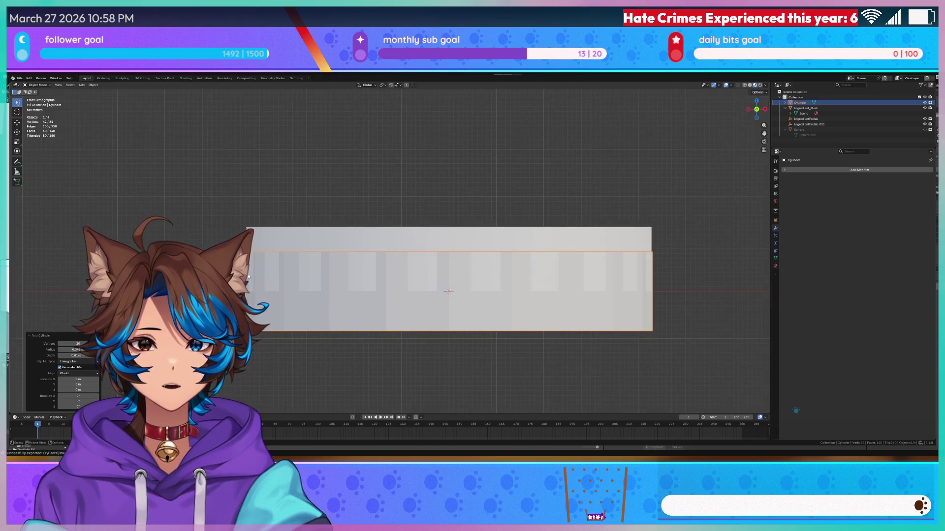
pyautogui.click(253, 303)
pyautogui.press('g')
pyautogui.press('z')
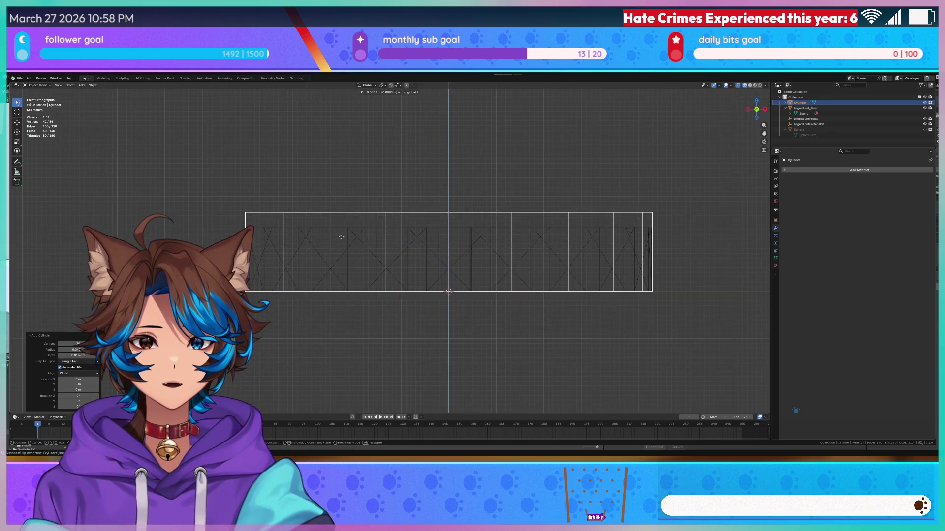
pyautogui.click(341, 238)
# - In Edit Mode, select the cylinder's top cap and lower it slightly along Z
pyautogui.press('Tab')
pyautogui.press('c')
pyautogui.moveTo(236, 181); pyautogui.dragTo(295, 206)
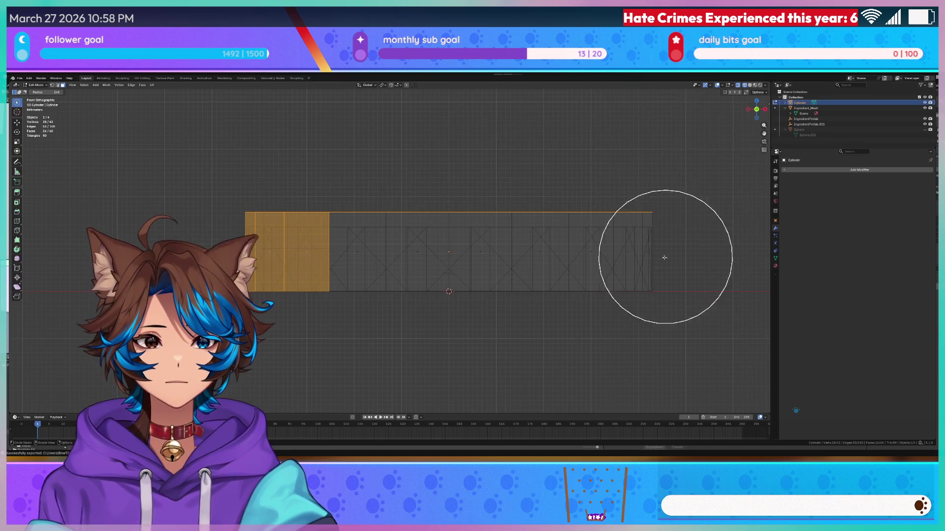
pyautogui.press('Escape')
pyautogui.moveTo(231, 197); pyautogui.dragTo(669, 221)
pyautogui.press('g')
pyautogui.press('z')
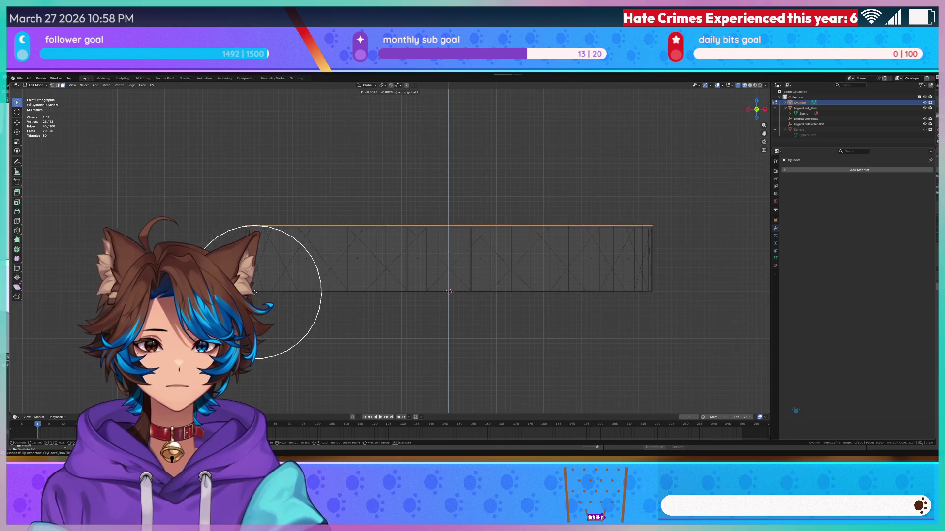
pyautogui.click(255, 293)
pyautogui.click(54, 93)
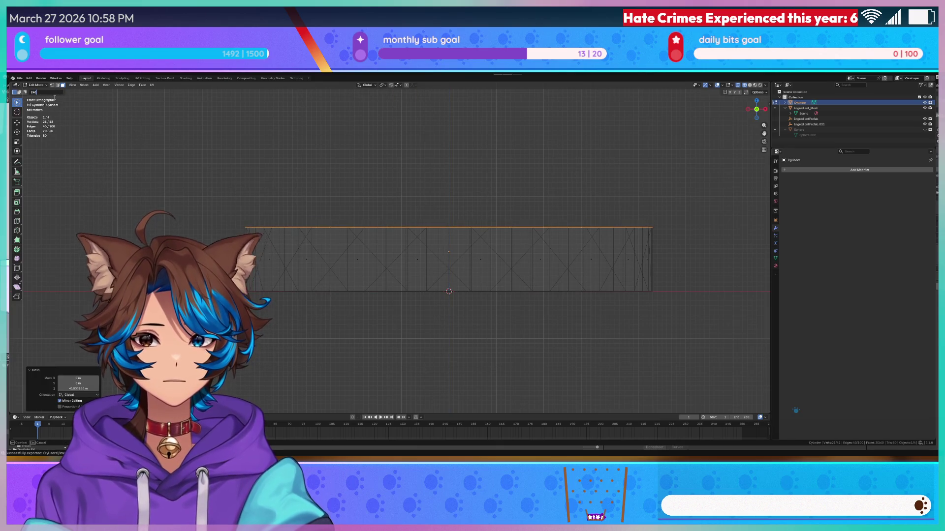
pyautogui.moveTo(442, 214); pyautogui.dragTo(423, 191, button='middle')
pyautogui.click(825, 108)
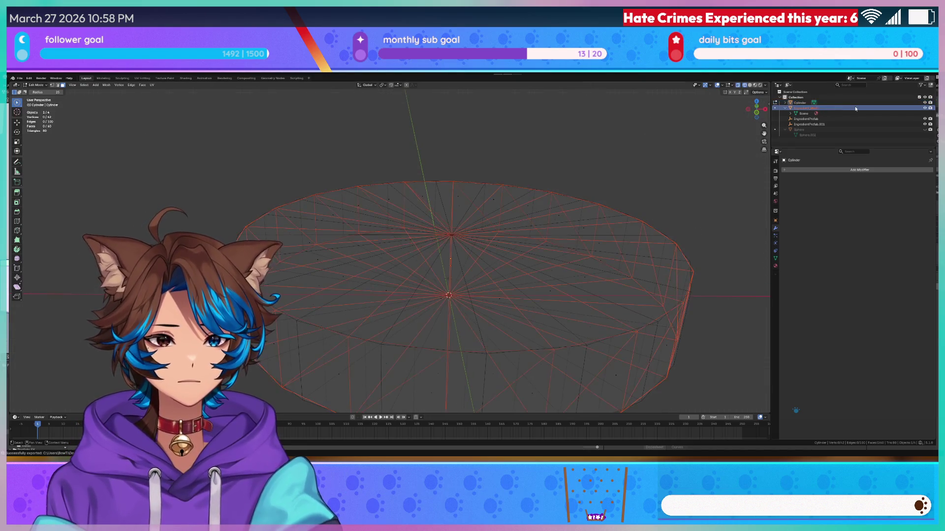
# - Show the cylinder in solid shading and enter Edit Mode
pyautogui.scroll(-5, 487, 177)
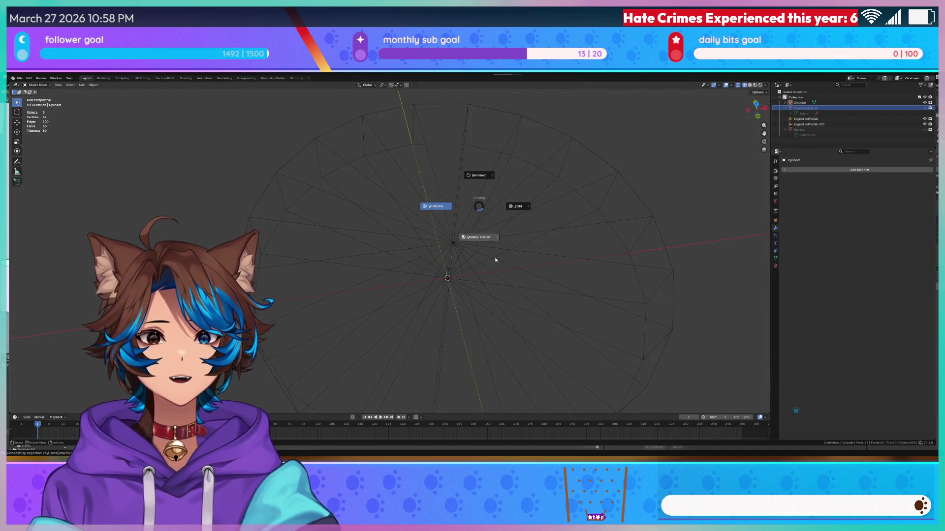
pyautogui.click(496, 260)
pyautogui.press('Tab')
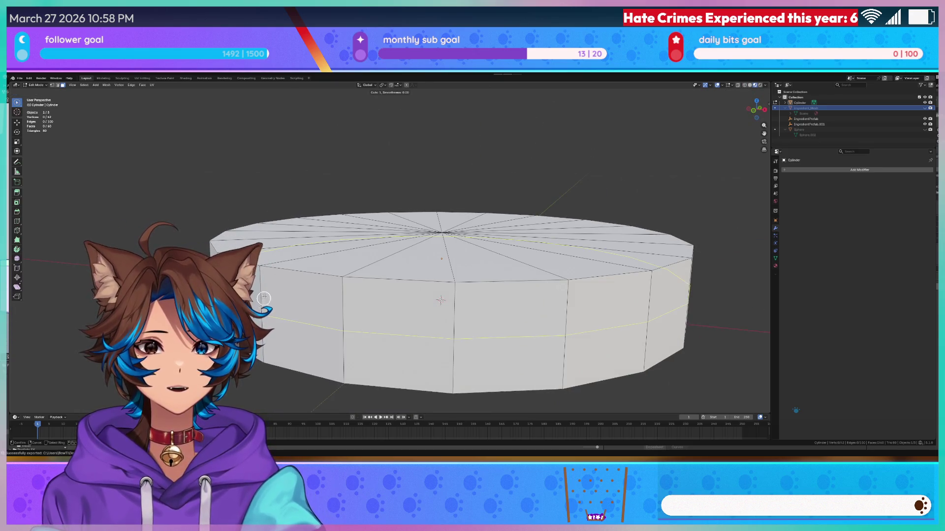
# - Add four horizontal loop cuts around the cylinder's side wall
pyautogui.scroll(-5, 309, 271)
pyautogui.moveTo(327, 295)
pyautogui.mouseDown(button='middle')
pyautogui.moveTo(387, 266)
pyautogui.moveTo(394, 272)
pyautogui.mouseUp(button='middle')
pyautogui.scroll(3, 380, 270)
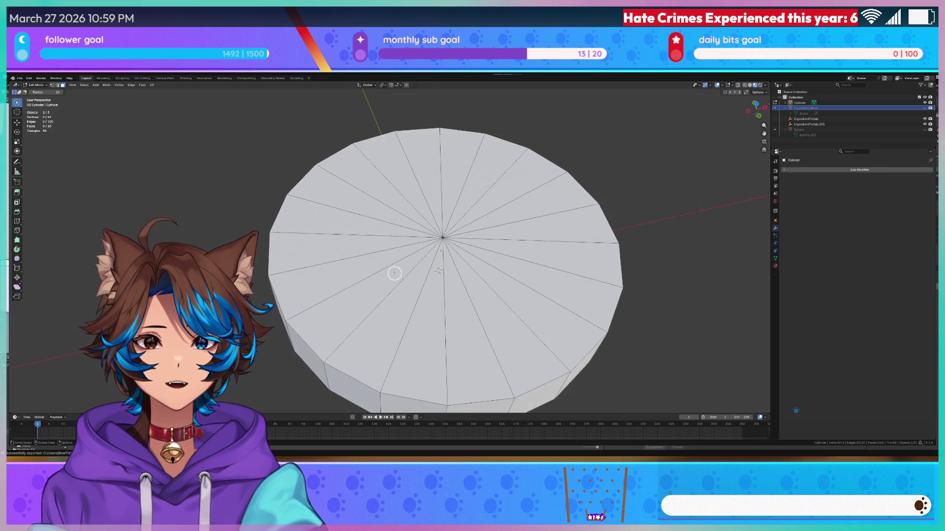
pyautogui.scroll(-5, 402, 252)
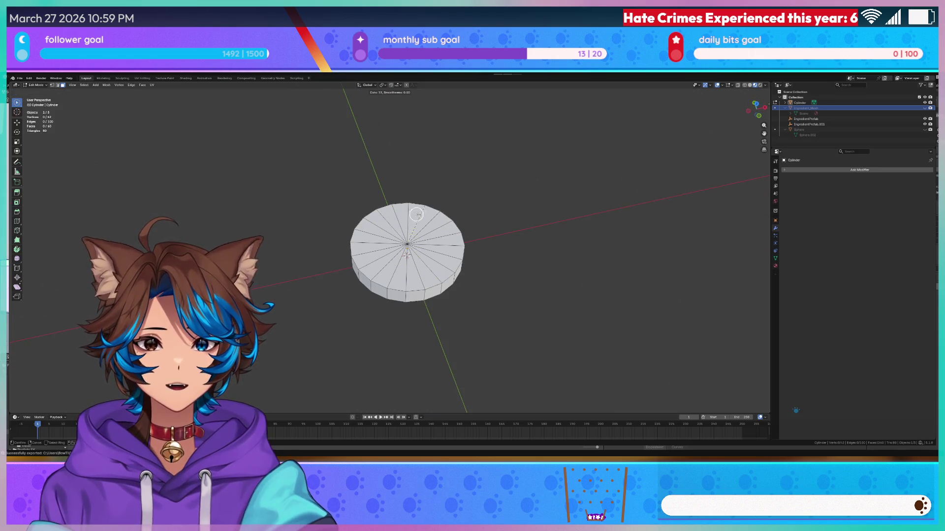
pyautogui.moveTo(480, 298); pyautogui.dragTo(466, 259, button='middle')
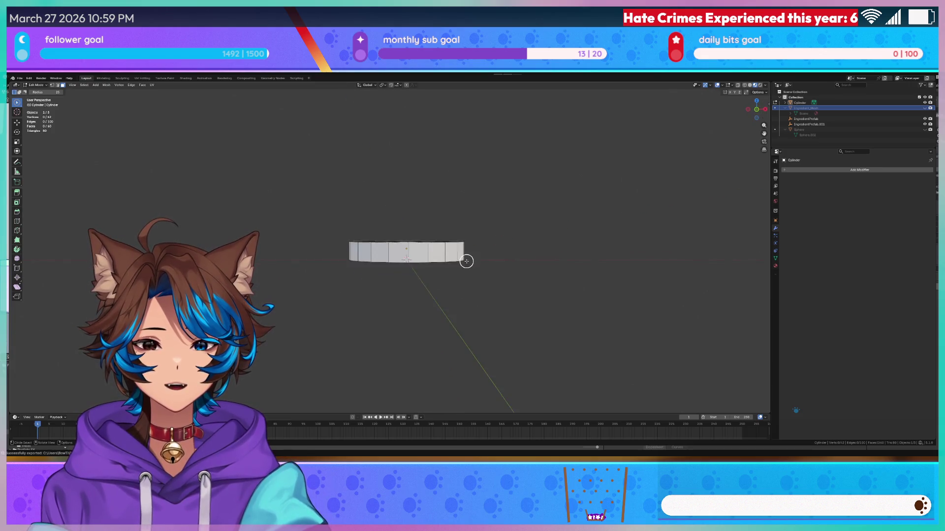
pyautogui.scroll(3, 442, 261)
pyautogui.hotkey('ctrl', 'r')
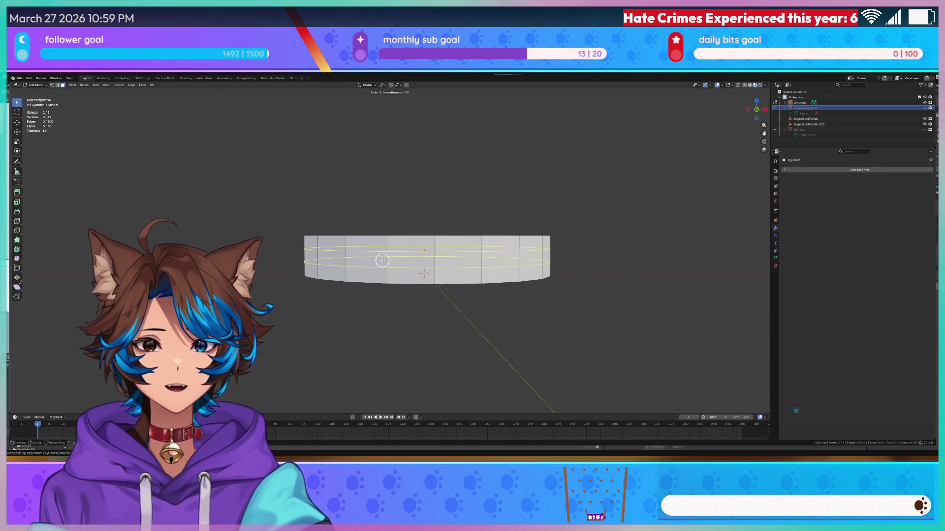
pyautogui.click(383, 261)
# - Circle-select the cylinder's bottom cap faces and delete them with X > Faces
pyautogui.moveTo(378, 262)
pyautogui.mouseDown(button='middle')
pyautogui.moveTo(287, 278)
pyautogui.moveTo(384, 246)
pyautogui.mouseUp(button='middle')
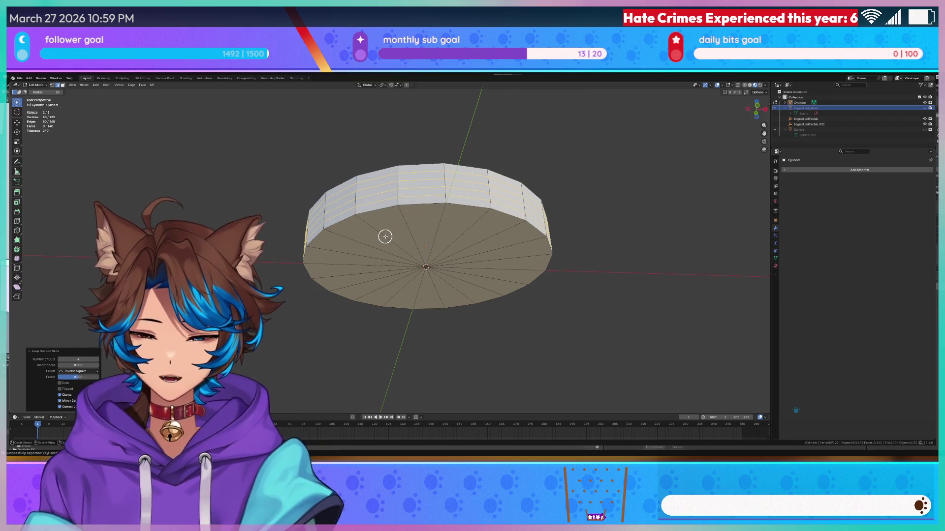
pyautogui.click(422, 228)
pyautogui.moveTo(480, 269)
pyautogui.mouseDown()
pyautogui.moveTo(422, 242)
pyautogui.moveTo(419, 275)
pyautogui.moveTo(447, 265)
pyautogui.mouseUp()
pyautogui.press('x')
pyautogui.click(447, 265)
pyautogui.moveTo(455, 259); pyautogui.dragTo(454, 218, button='middle')
pyautogui.moveTo(389, 122); pyautogui.dragTo(391, 128, button='middle')
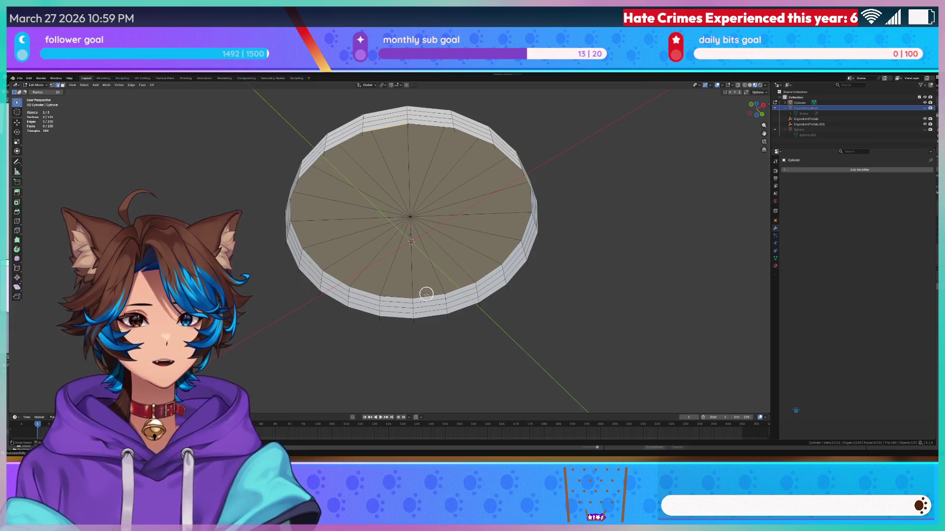
pyautogui.moveTo(432, 320)
pyautogui.mouseDown(button='middle')
pyautogui.moveTo(434, 307)
pyautogui.moveTo(450, 314)
pyautogui.mouseUp(button='middle')
# - Fill faces between rim edges, then undo them back to the intact bottom cap
pyautogui.press('f')
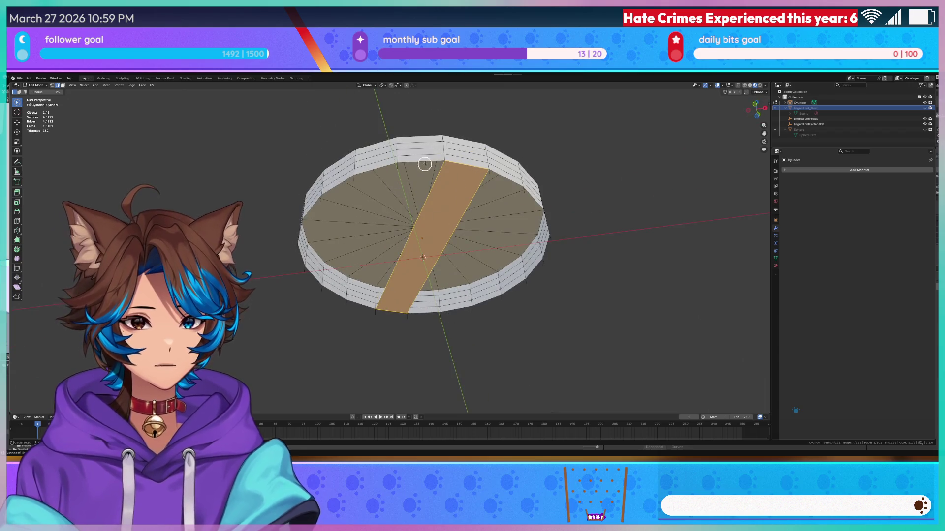
pyautogui.click(425, 166)
pyautogui.press('f')
pyautogui.moveTo(364, 184); pyautogui.dragTo(431, 261, button='middle')
pyautogui.hotkey('ctrl', 'z')
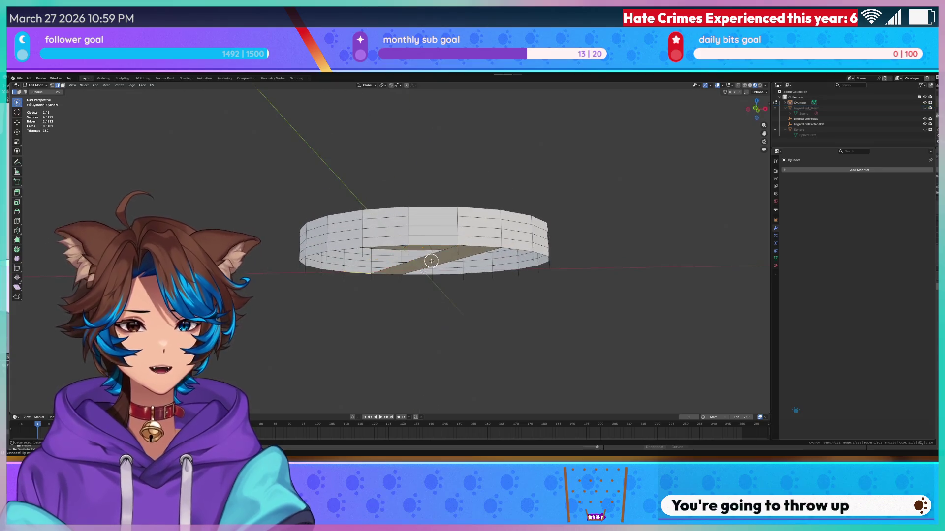
pyautogui.hotkey('ctrl', 'z')
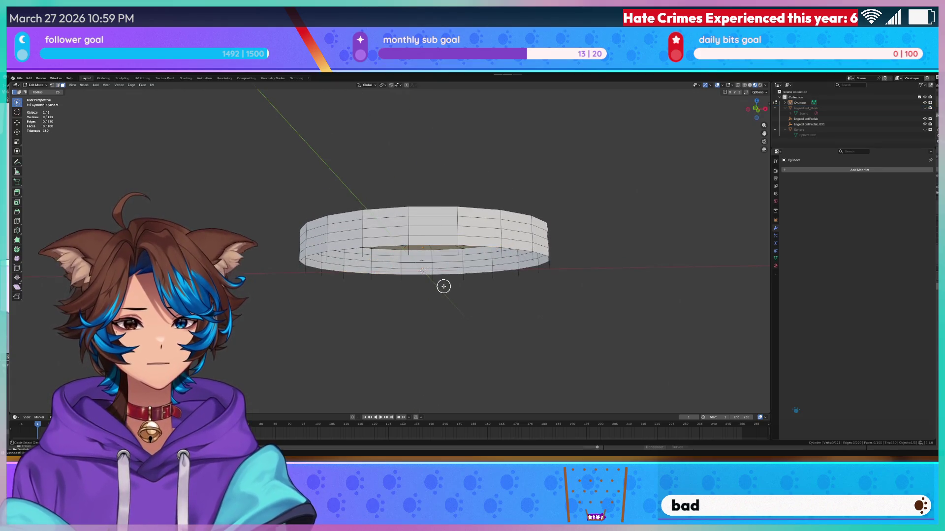
pyautogui.hotkey('ctrl', 'z')
# - Select the whole cap fan and delete its faces with X > Faces
pyautogui.moveTo(443, 285); pyautogui.dragTo(436, 272, button='middle')
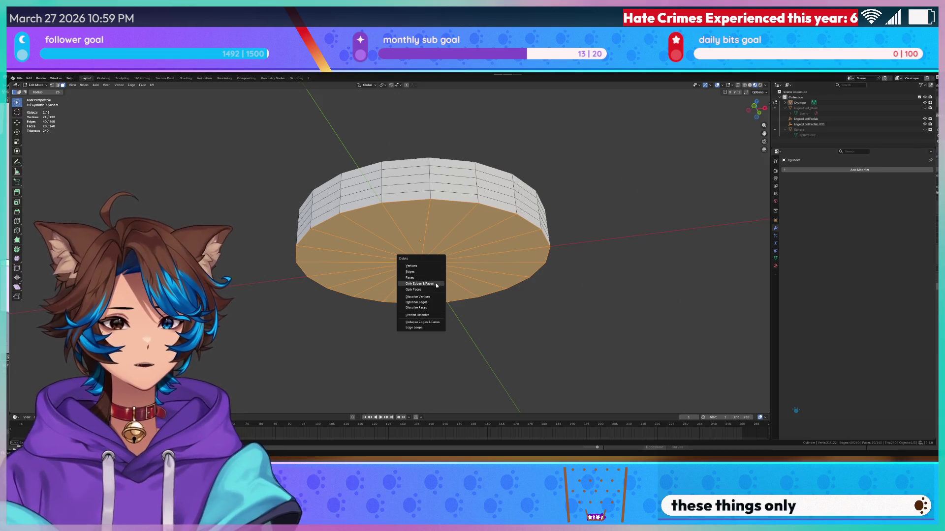
pyautogui.click(437, 286)
pyautogui.moveTo(446, 263); pyautogui.dragTo(448, 273, button='middle')
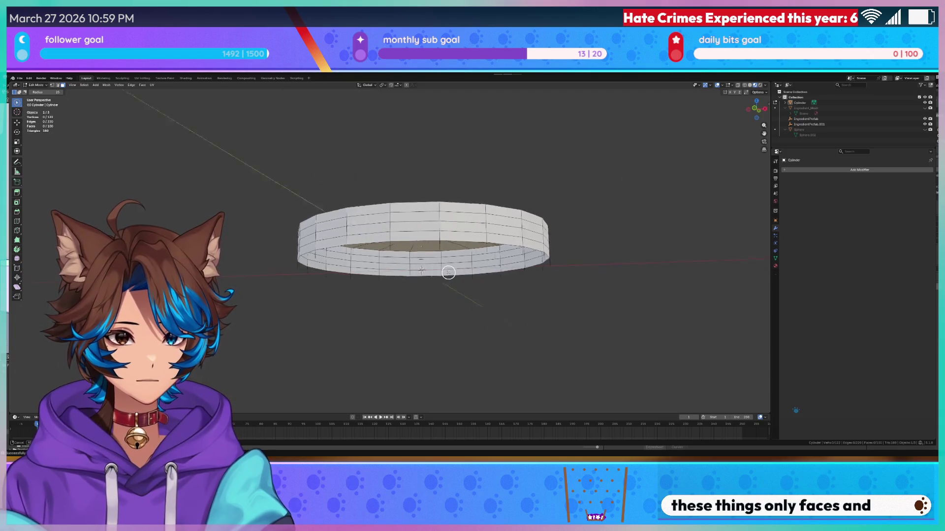
pyautogui.hotkey('ctrl', 'z')
pyautogui.scroll(5, 437, 267)
pyautogui.click(453, 210)
pyautogui.press('a')
pyautogui.press('x')
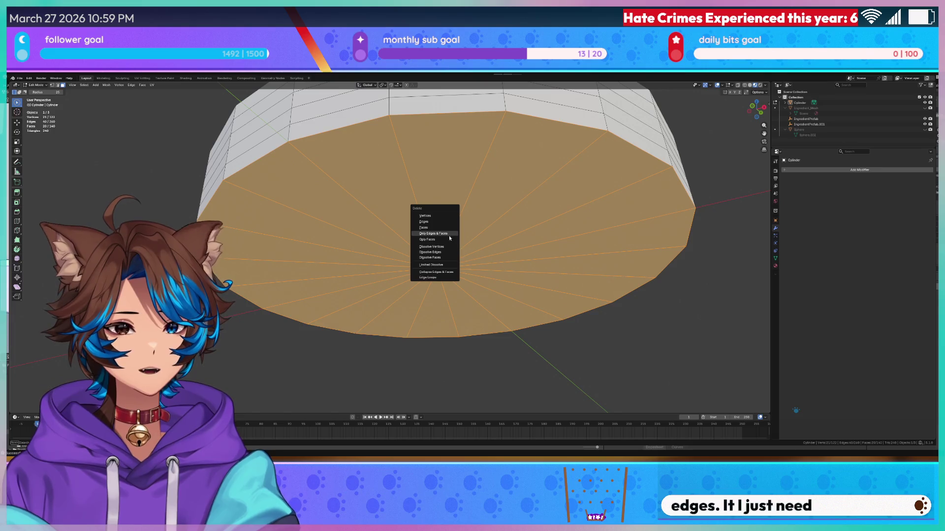
pyautogui.click(447, 238)
pyautogui.moveTo(447, 239)
pyautogui.mouseDown(button='middle')
pyautogui.moveTo(435, 237)
pyautogui.moveTo(435, 289)
pyautogui.mouseUp(button='middle')
# - Circle-select the top cap faces and delete them
pyautogui.click(433, 281)
pyautogui.moveTo(435, 289)
pyautogui.mouseDown()
pyautogui.moveTo(481, 246)
pyautogui.moveTo(400, 276)
pyautogui.mouseUp()
pyautogui.click(458, 279)
pyautogui.moveTo(459, 278); pyautogui.dragTo(443, 260)
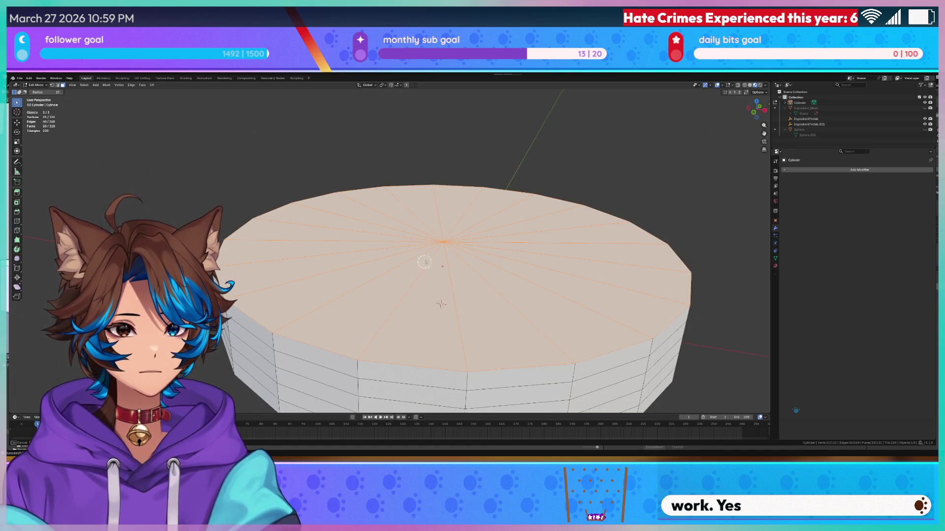
pyautogui.press('x')
pyautogui.click(443, 260)
pyautogui.moveTo(461, 273)
pyautogui.mouseDown(button='middle')
pyautogui.moveTo(483, 287)
pyautogui.moveTo(473, 206)
pyautogui.mouseUp(button='middle')
# - Delete the leftover centre fan edges with X > Only Edges & Faces
pyautogui.moveTo(472, 195)
pyautogui.mouseDown()
pyautogui.moveTo(390, 204)
pyautogui.moveTo(468, 215)
pyautogui.mouseUp()
pyautogui.press('x')
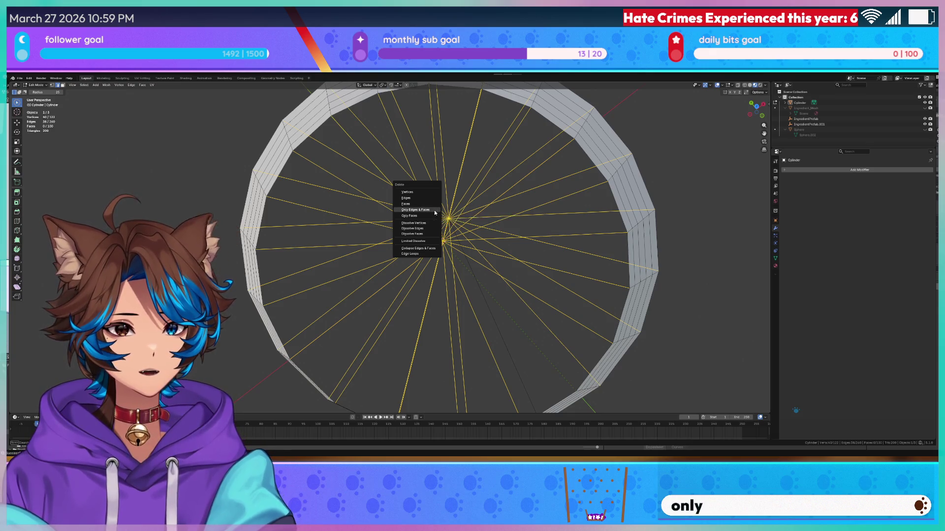
pyautogui.click(435, 210)
pyautogui.moveTo(432, 213)
pyautogui.mouseDown(button='middle')
pyautogui.moveTo(438, 197)
pyautogui.moveTo(426, 257)
pyautogui.moveTo(455, 256)
pyautogui.moveTo(424, 256)
pyautogui.mouseUp(button='middle')
pyautogui.click(424, 256)
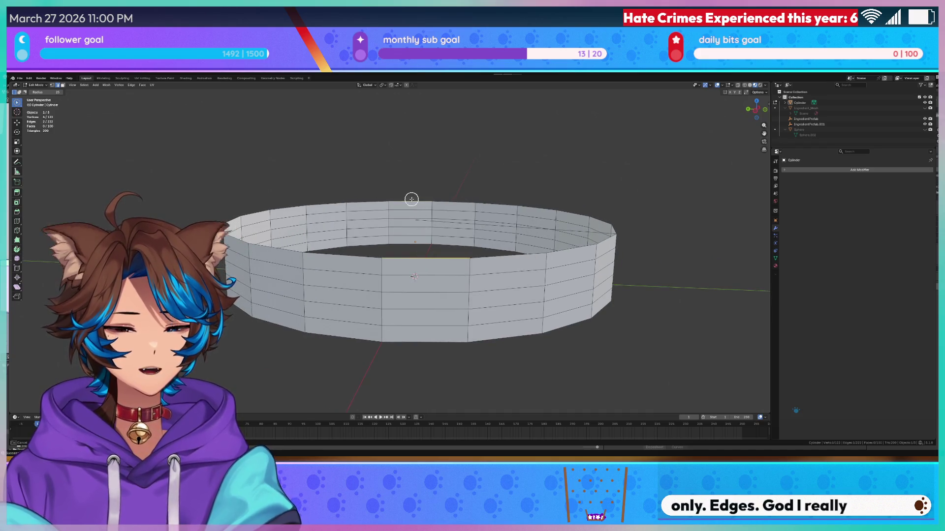
# - Fill the first strip faces between pairs of top rim edges with F
pyautogui.press('f')
pyautogui.click(347, 255)
pyautogui.moveTo(347, 255); pyautogui.dragTo(383, 237, button='middle')
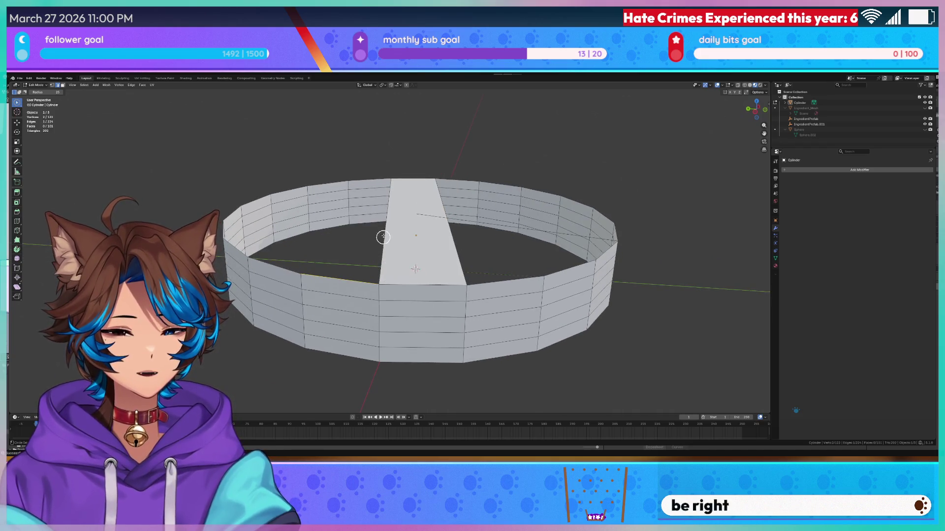
pyautogui.keyDown('shift'); pyautogui.click(367, 179); pyautogui.keyUp('shift')
pyautogui.press('f')
pyautogui.moveTo(305, 254); pyautogui.dragTo(308, 268, button='middle')
pyautogui.click(308, 268)
pyautogui.press('f')
# - Bridge more pairs of opposite rim edges with strip faces across the top
pyautogui.click(247, 254)
pyautogui.moveTo(247, 254)
pyautogui.mouseDown(button='middle')
pyautogui.moveTo(264, 259)
pyautogui.moveTo(284, 300)
pyautogui.mouseUp(button='middle')
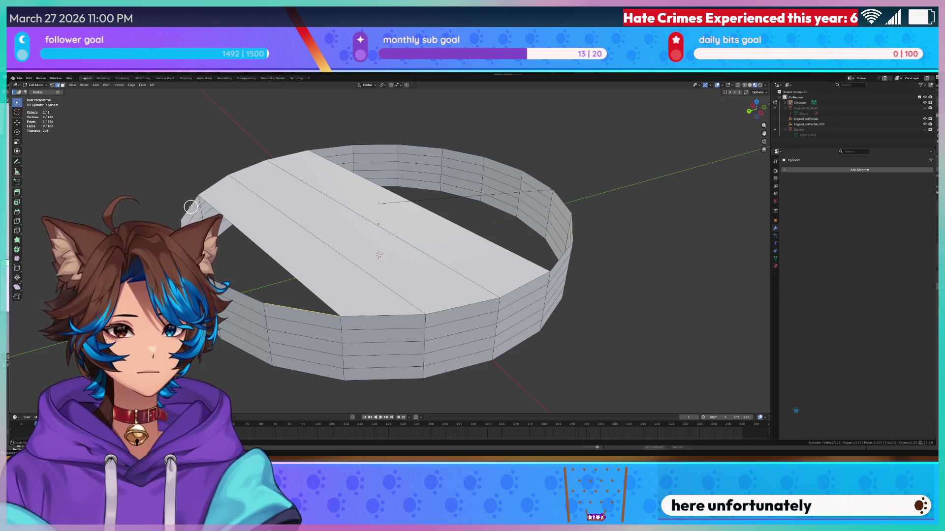
pyautogui.press('f')
pyautogui.moveTo(187, 207); pyautogui.dragTo(348, 279, button='middle')
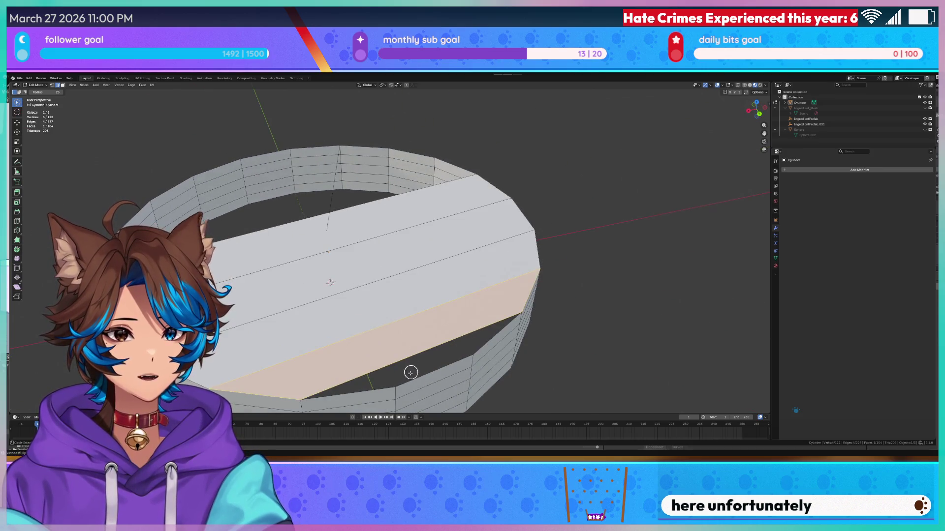
pyautogui.click(373, 387)
pyautogui.keyDown('shift'); pyautogui.click(491, 337); pyautogui.keyUp('shift')
pyautogui.press('f')
pyautogui.moveTo(492, 333)
pyautogui.mouseDown(button='middle')
pyautogui.moveTo(457, 345)
pyautogui.moveTo(310, 329)
pyautogui.moveTo(438, 299)
pyautogui.mouseUp(button='middle')
pyautogui.click(355, 362)
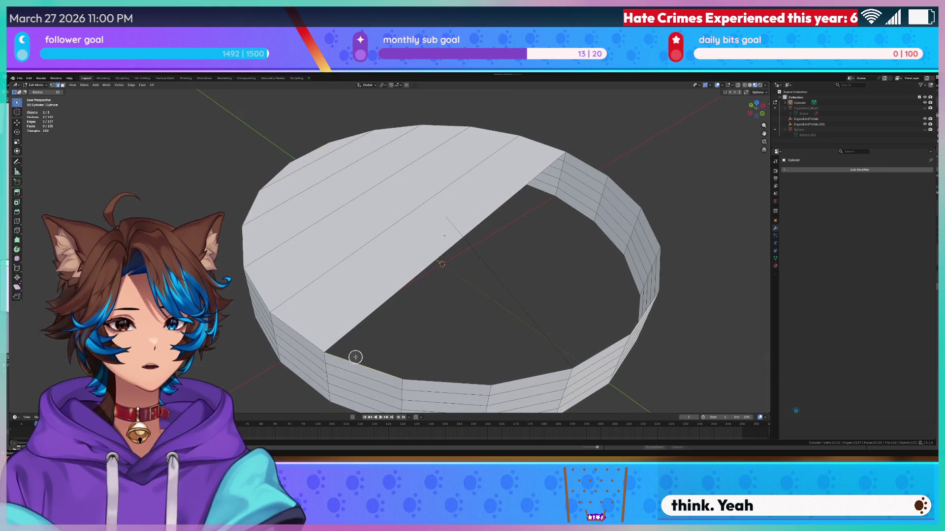
pyautogui.press('f')
# - Fill the remaining right and lower rim gaps to close the top completely
pyautogui.click(624, 186)
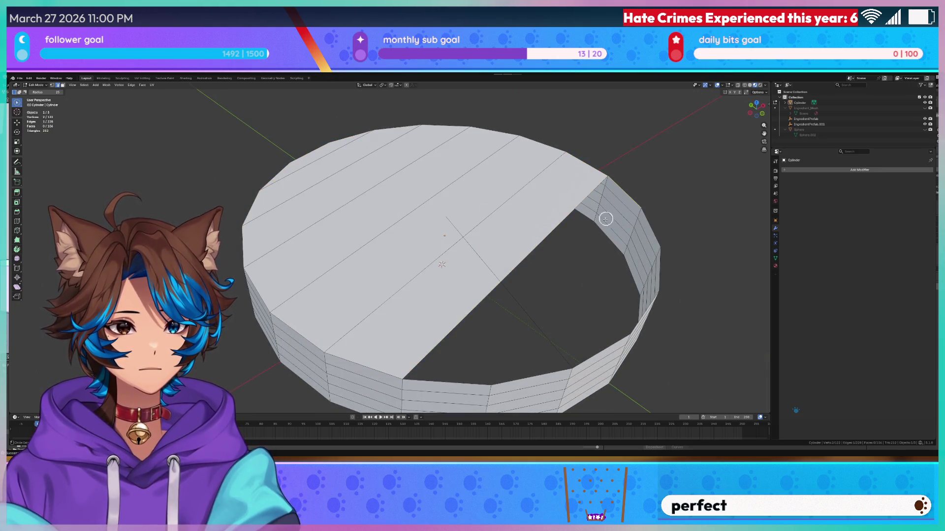
pyautogui.press('f')
pyautogui.click(652, 221)
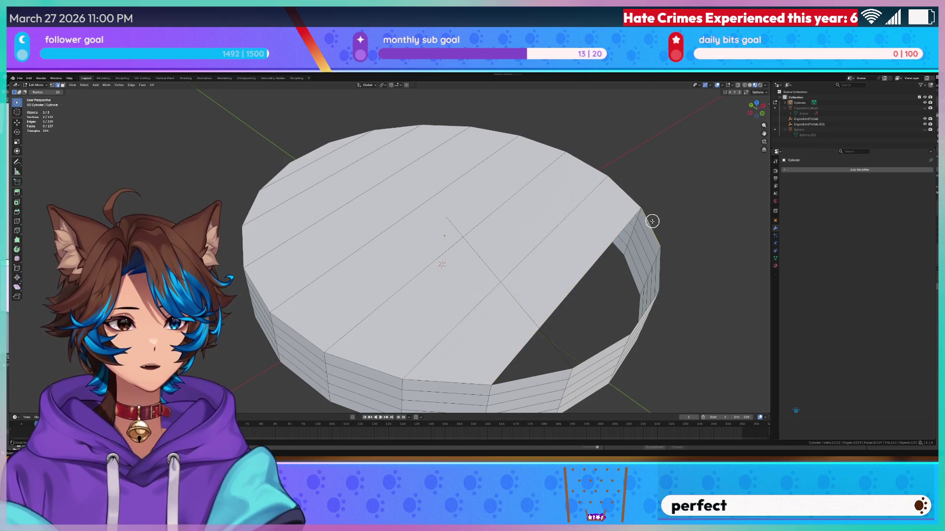
pyautogui.press('f')
pyautogui.click(598, 341)
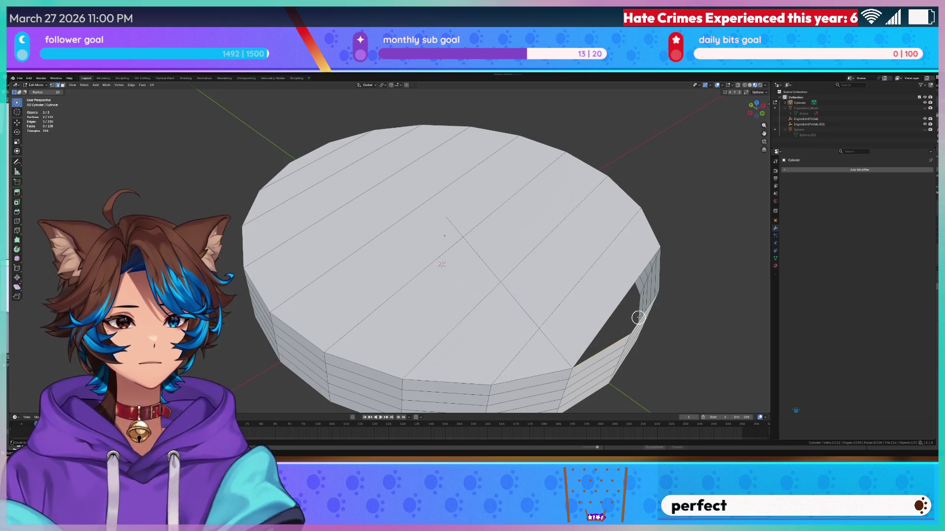
pyautogui.press('f')
pyautogui.scroll(-5, 654, 320)
pyautogui.moveTo(654, 321)
pyautogui.mouseDown(button='middle')
pyautogui.moveTo(656, 255)
pyautogui.moveTo(517, 266)
pyautogui.mouseUp(button='middle')
pyautogui.press('KP_1')
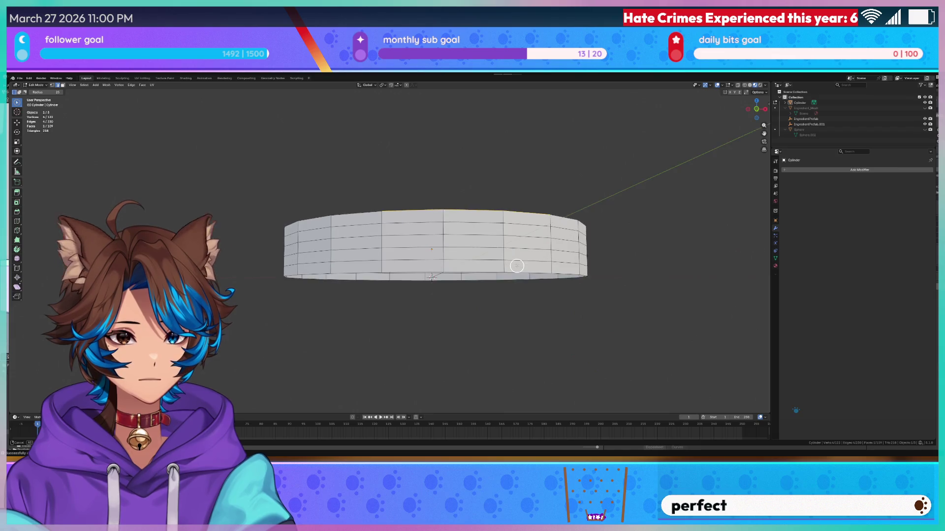
# - Circle-select bottom rim edges and fill two faces across the bottom gap
pyautogui.moveTo(443, 292); pyautogui.dragTo(442, 291, button='middle')
pyautogui.moveTo(432, 277); pyautogui.dragTo(367, 280)
pyautogui.press('f')
pyautogui.moveTo(318, 281)
pyautogui.mouseDown(button='middle')
pyautogui.moveTo(325, 289)
pyautogui.moveTo(313, 279)
pyautogui.moveTo(405, 270)
pyautogui.mouseUp(button='middle')
pyautogui.press('f')
# - Bridge a pair of opposite bottom edges with a face, undoing and redoing the fill
pyautogui.scroll(5, 427, 217)
pyautogui.click(438, 160)
pyautogui.moveTo(658, 268)
pyautogui.mouseDown(button='middle')
pyautogui.moveTo(681, 263)
pyautogui.moveTo(614, 314)
pyautogui.moveTo(615, 330)
pyautogui.mouseUp(button='middle')
pyautogui.keyDown('shift'); pyautogui.click(526, 189); pyautogui.keyUp('shift')
pyautogui.press('f')
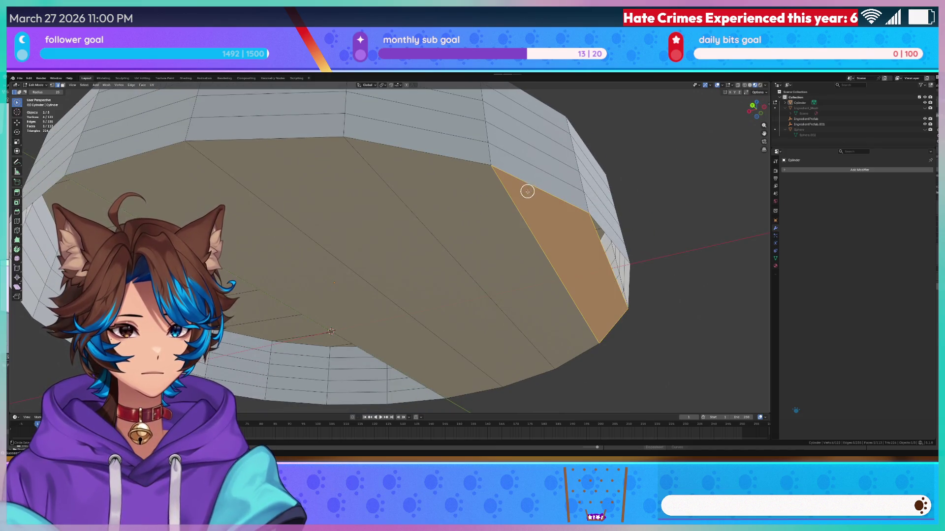
pyautogui.hotkey('ctrl', 'z')
pyautogui.press('f')
# - Inspect the underside and undo the incorrect band fills
pyautogui.moveTo(332, 266)
pyautogui.mouseDown(button='middle')
pyautogui.moveTo(355, 268)
pyautogui.moveTo(306, 275)
pyautogui.mouseUp(button='middle')
pyautogui.moveTo(439, 234)
pyautogui.mouseDown(button='middle')
pyautogui.moveTo(380, 200)
pyautogui.moveTo(342, 210)
pyautogui.moveTo(398, 217)
pyautogui.moveTo(446, 260)
pyautogui.mouseUp(button='middle')
pyautogui.hotkey('ctrl', 'z')
pyautogui.moveTo(452, 295)
pyautogui.mouseDown(button='middle')
pyautogui.moveTo(471, 291)
pyautogui.moveTo(468, 305)
pyautogui.moveTo(482, 261)
pyautogui.mouseUp(button='middle')
pyautogui.scroll(-5, 482, 262)
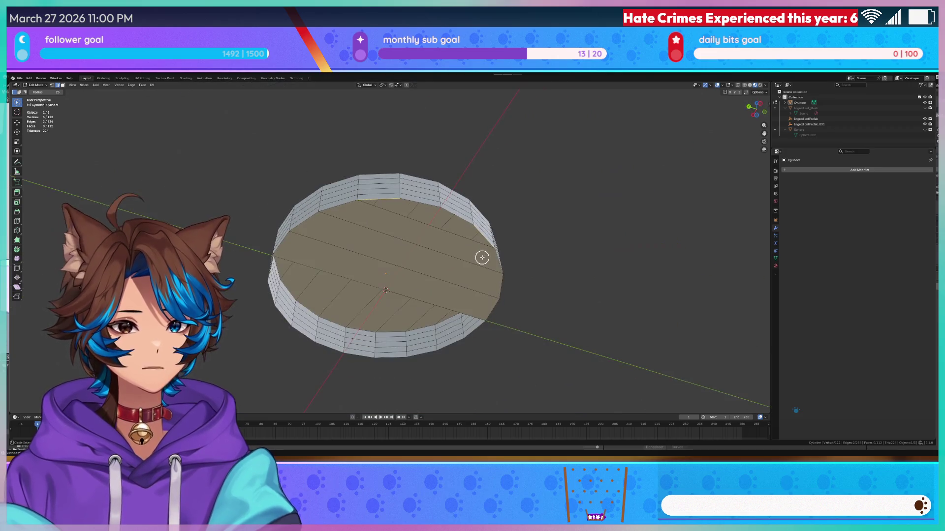
pyautogui.press('f')
pyautogui.hotkey('ctrl', 'z')
pyautogui.hotkey('ctrl', 'z')
pyautogui.hotkey('ctrl', 'z')
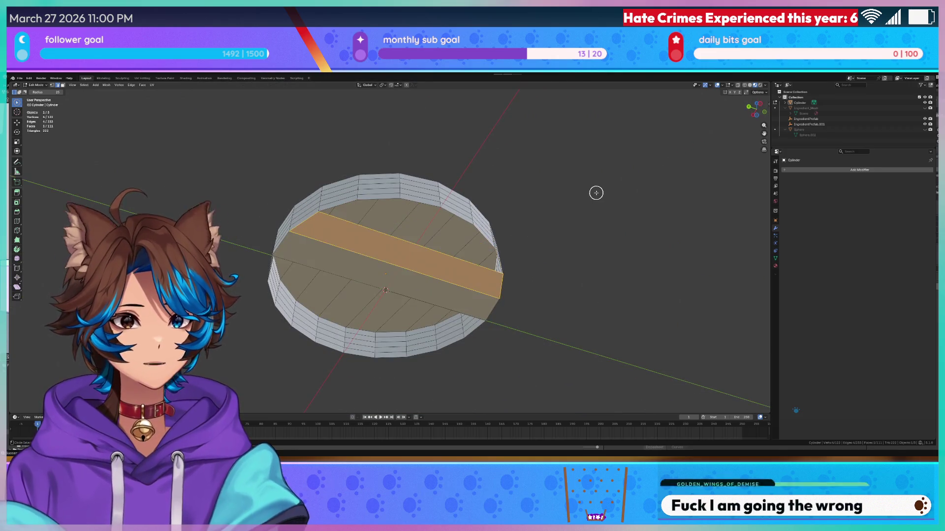
# - Fill the open front and front-left bottom gaps with faces
pyautogui.moveTo(602, 184)
pyautogui.mouseDown(button='middle')
pyautogui.moveTo(601, 228)
pyautogui.moveTo(636, 226)
pyautogui.moveTo(579, 195)
pyautogui.mouseUp(button='middle')
pyautogui.moveTo(389, 234); pyautogui.dragTo(402, 237, button='middle')
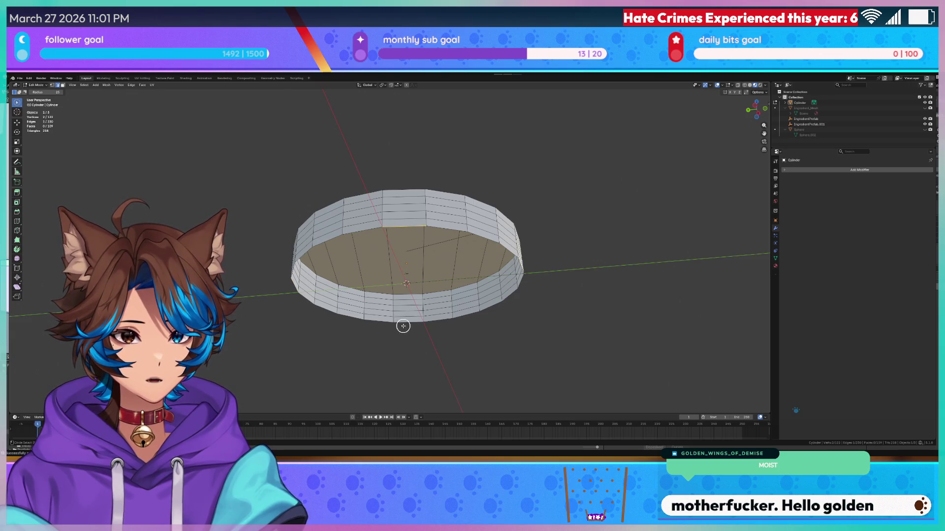
pyautogui.press('f')
pyautogui.click(373, 322)
pyautogui.press('f')
pyautogui.click(446, 232)
pyautogui.moveTo(441, 323)
pyautogui.mouseDown(button='middle')
pyautogui.moveTo(437, 302)
pyautogui.moveTo(407, 294)
pyautogui.moveTo(384, 321)
pyautogui.moveTo(384, 343)
pyautogui.mouseUp(button='middle')
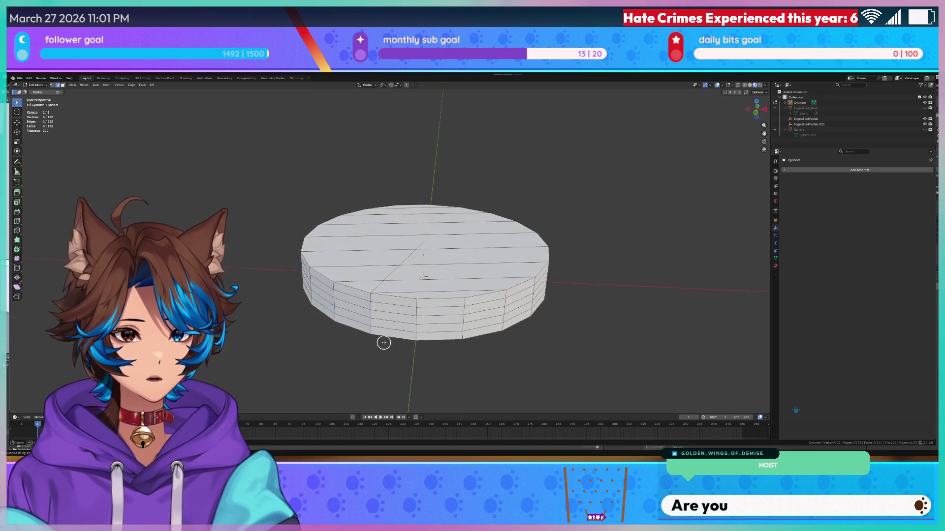
# - Delete the stray edge with X > Edges
pyautogui.scroll(5, 384, 343)
pyautogui.click(506, 231)
pyautogui.press('x')
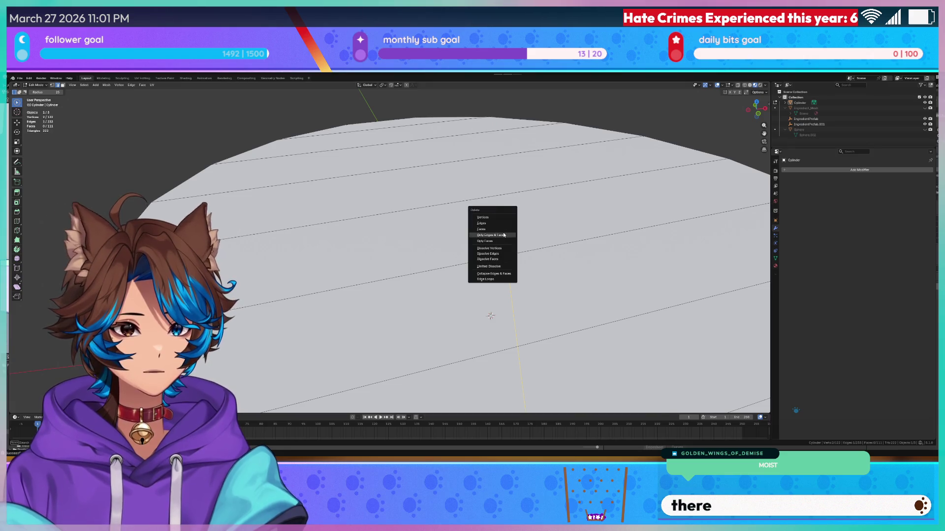
pyautogui.click(500, 223)
pyautogui.scroll(-5, 466, 274)
pyautogui.moveTo(466, 274)
pyautogui.mouseDown(button='middle')
pyautogui.moveTo(492, 249)
pyautogui.moveTo(517, 261)
pyautogui.mouseUp(button='middle')
pyautogui.scroll(4, 460, 283)
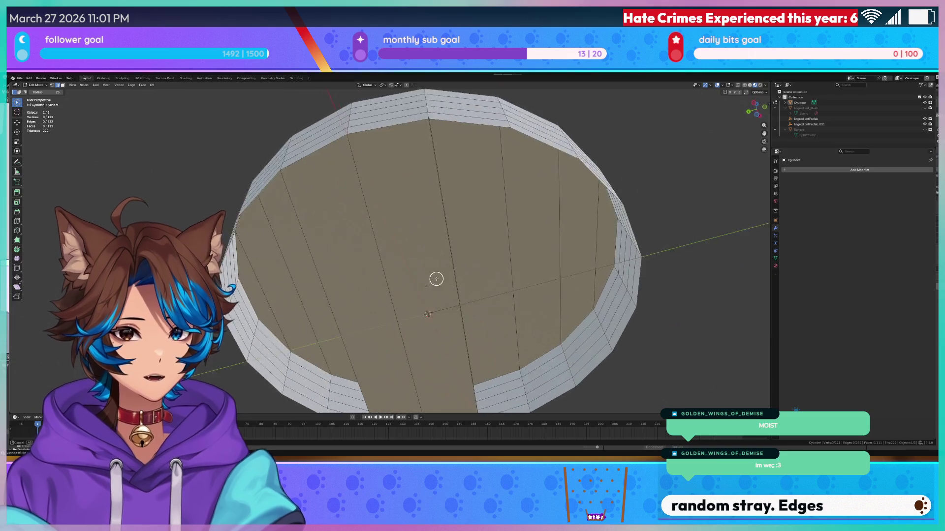
pyautogui.scroll(-2, 436, 279)
# - Fill the wall gaps beside the top rim edges with faces
pyautogui.click(468, 162)
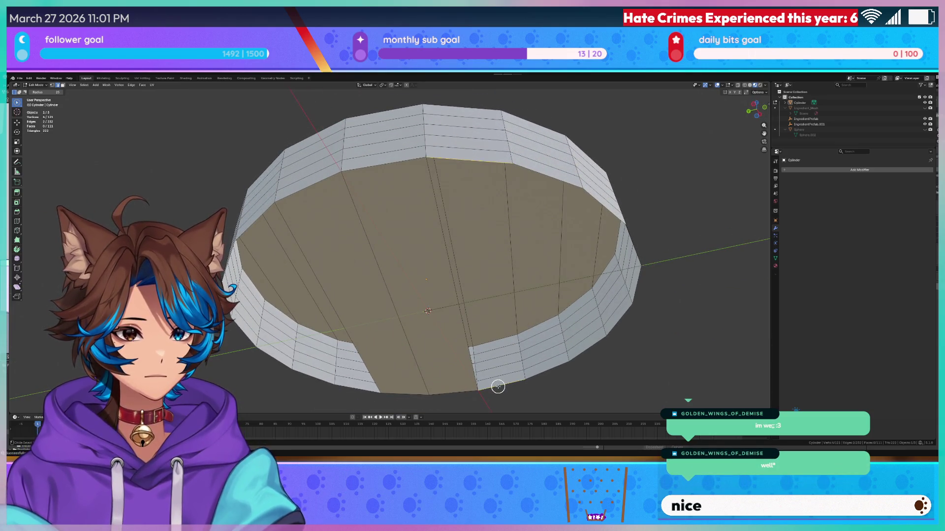
pyautogui.press('f')
pyautogui.press('f')
pyautogui.moveTo(591, 217)
pyautogui.mouseDown(button='middle')
pyautogui.moveTo(576, 219)
pyautogui.moveTo(574, 205)
pyautogui.mouseUp(button='middle')
pyautogui.click(582, 211)
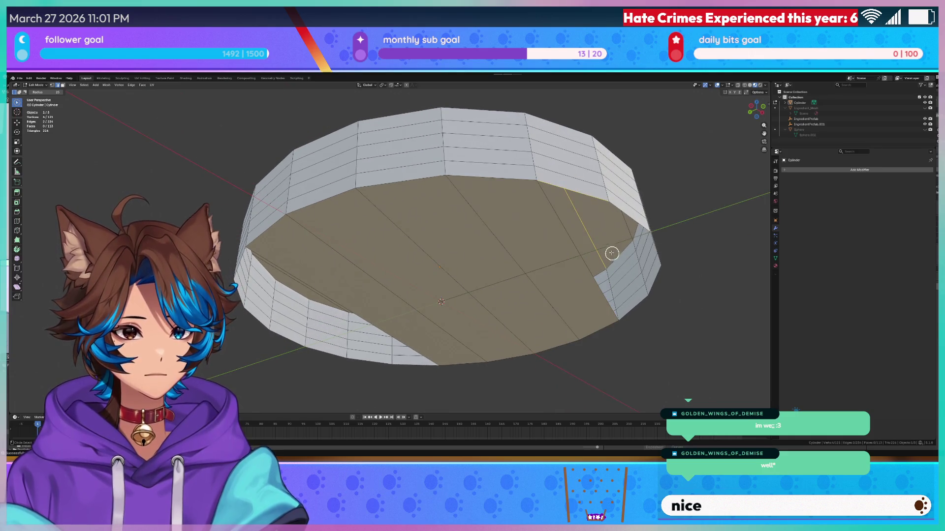
pyautogui.press('f')
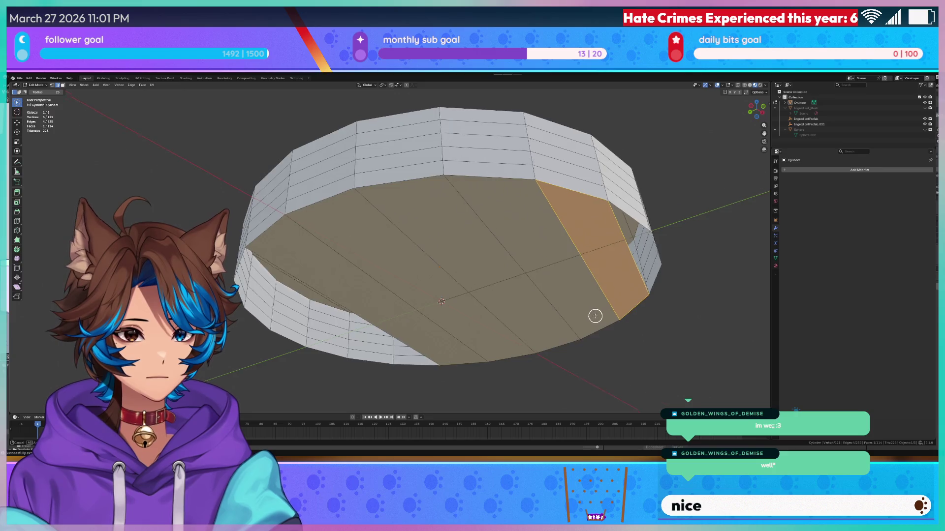
# - Fill faces between the right-side rim edge pair and a bottom rim edge pair
pyautogui.moveTo(595, 315); pyautogui.dragTo(573, 327, button='middle')
pyautogui.scroll(3, 586, 294)
pyautogui.moveTo(586, 293); pyautogui.dragTo(570, 282, button='middle')
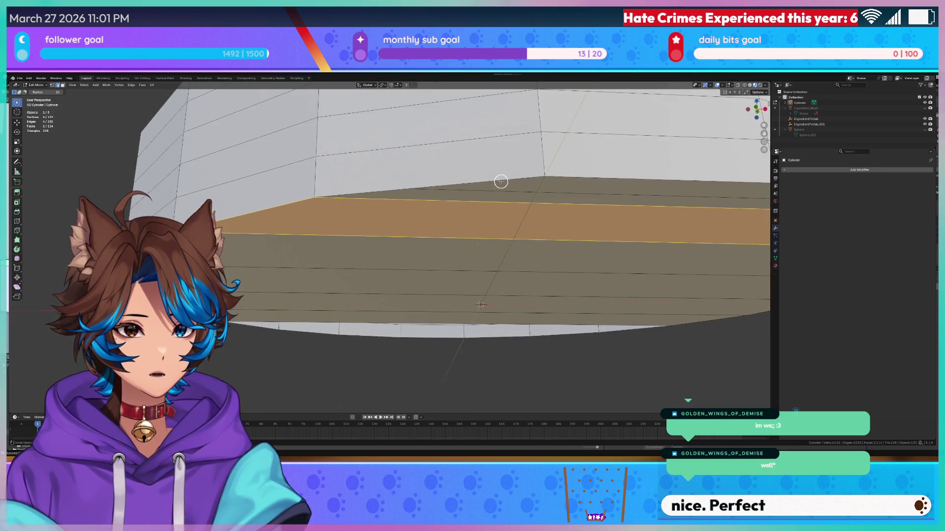
pyautogui.click(589, 175)
pyautogui.keyDown('shift'); pyautogui.click(590, 209); pyautogui.keyUp('shift')
pyautogui.press('f')
pyautogui.moveTo(584, 225)
pyautogui.mouseDown(button='middle')
pyautogui.moveTo(558, 258)
pyautogui.moveTo(601, 255)
pyautogui.moveTo(535, 278)
pyautogui.moveTo(592, 274)
pyautogui.moveTo(420, 253)
pyautogui.moveTo(419, 266)
pyautogui.mouseUp(button='middle')
pyautogui.click(474, 280)
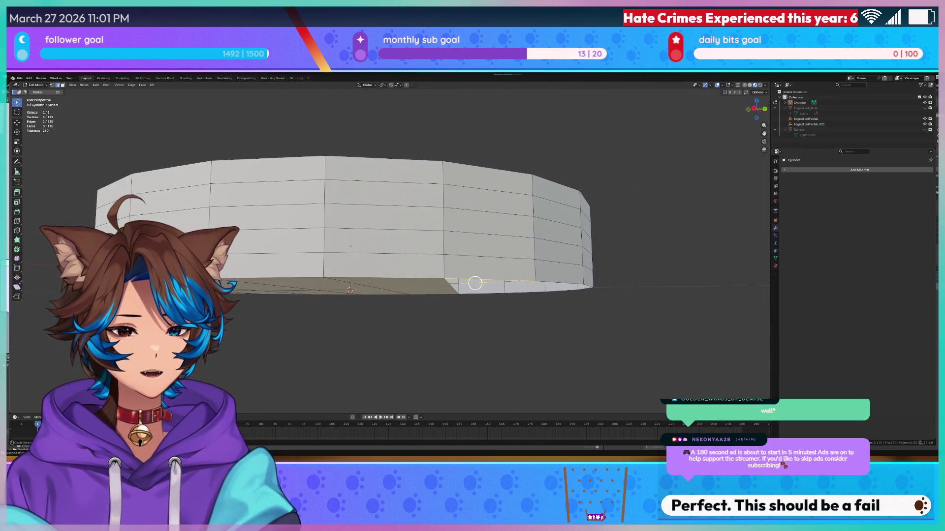
pyautogui.keyDown('shift'); pyautogui.click(481, 300); pyautogui.keyUp('shift')
pyautogui.press('f')
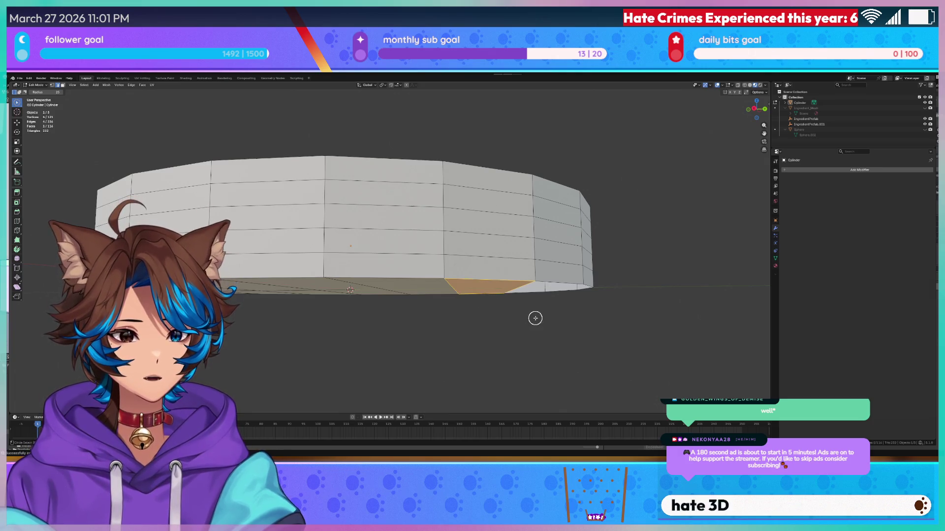
# - Fill the last face in the opening and check the closed disc from front view
pyautogui.moveTo(534, 317); pyautogui.dragTo(456, 285, button='middle')
pyautogui.scroll(3, 456, 285)
pyautogui.hotkey('ctrl', 'r')
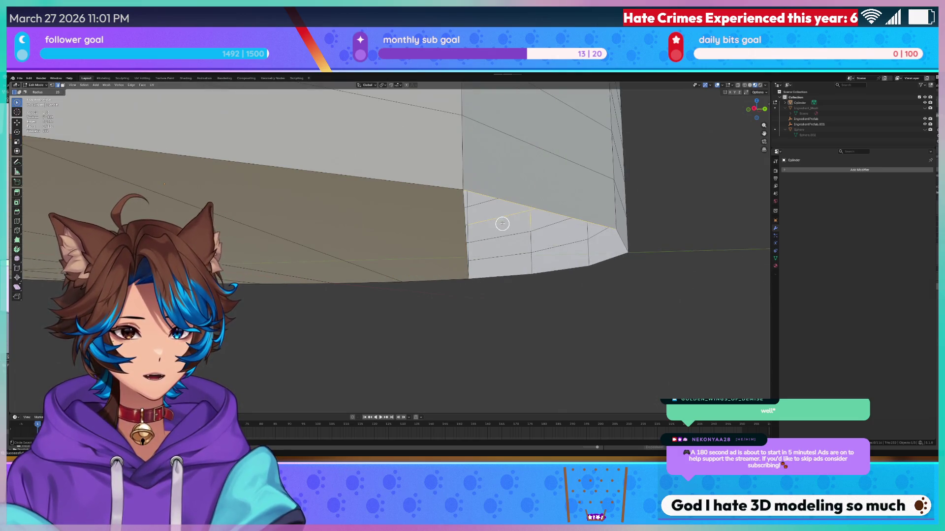
pyautogui.moveTo(526, 225)
pyautogui.mouseDown(button='middle')
pyautogui.moveTo(534, 217)
pyautogui.moveTo(533, 265)
pyautogui.moveTo(542, 247)
pyautogui.moveTo(587, 259)
pyautogui.mouseUp(button='middle')
pyautogui.press('f')
pyautogui.keyDown('shift'); pyautogui.click(531, 249); pyautogui.keyUp('shift')
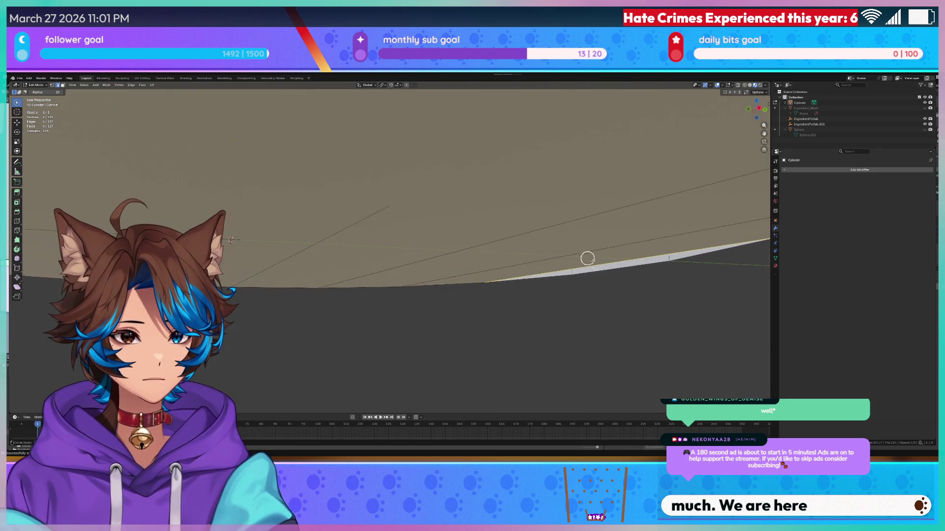
pyautogui.moveTo(622, 285)
pyautogui.mouseDown(button='middle')
pyautogui.moveTo(588, 287)
pyautogui.moveTo(580, 264)
pyautogui.moveTo(584, 305)
pyautogui.moveTo(644, 280)
pyautogui.moveTo(645, 327)
pyautogui.moveTo(694, 310)
pyautogui.mouseUp(button='middle')
pyautogui.scroll(-4, 643, 281)
pyautogui.scroll(-2, 639, 293)
pyautogui.press('KP_1')
pyautogui.scroll(3, 628, 279)
pyautogui.moveTo(628, 279)
pyautogui.mouseDown(button='middle')
pyautogui.moveTo(527, 213)
pyautogui.moveTo(529, 236)
pyautogui.mouseUp(button='middle')
pyautogui.scroll(-1, 530, 238)
pyautogui.scroll(-3, 529, 239)
pyautogui.scroll(5, 519, 259)
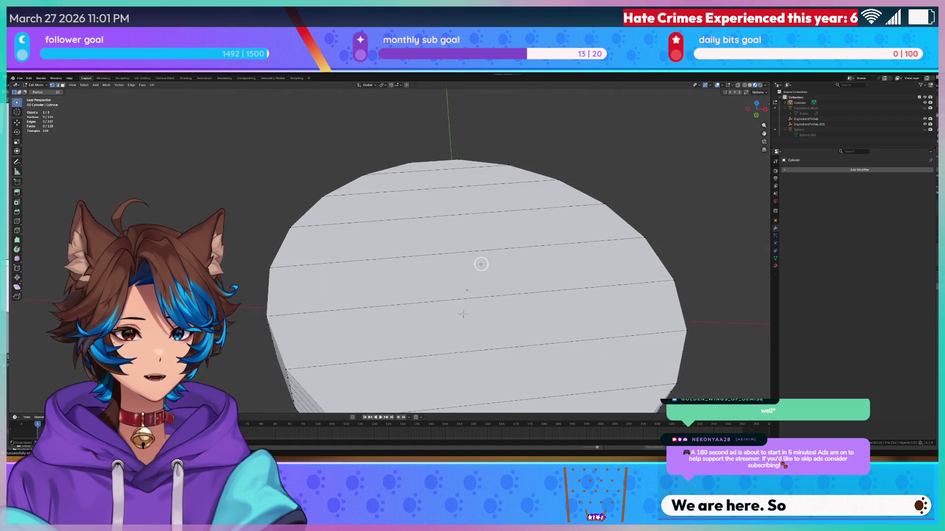
# - Abandon a loop cut and frame the cylinder's top face in top view
pyautogui.hotkey('ctrl', 'r')
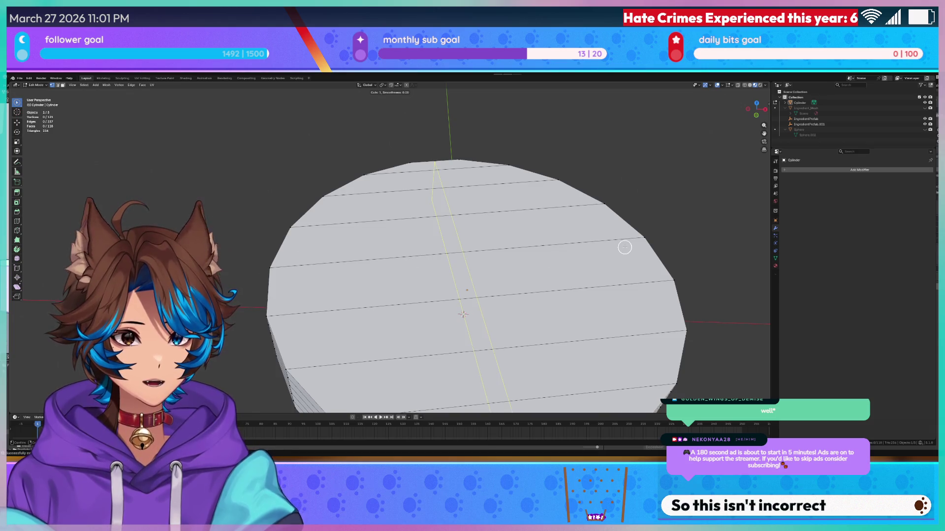
pyautogui.press('Escape')
pyautogui.scroll(-3, 544, 211)
pyautogui.scroll(3, 566, 224)
pyautogui.moveTo(559, 217)
pyautogui.mouseDown(button='middle')
pyautogui.moveTo(532, 206)
pyautogui.moveTo(550, 211)
pyautogui.mouseUp(button='middle')
pyautogui.press('KP_1')
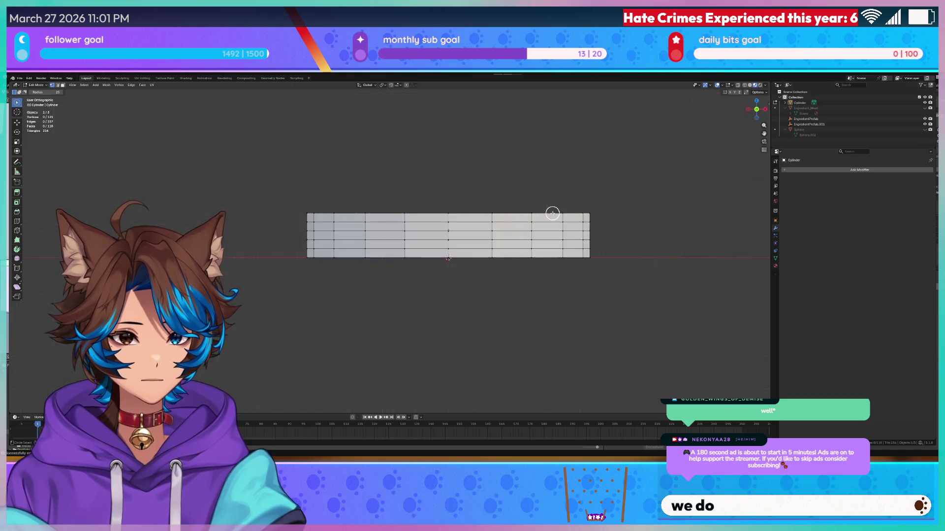
pyautogui.press('KP_7')
pyautogui.press('KP_5')
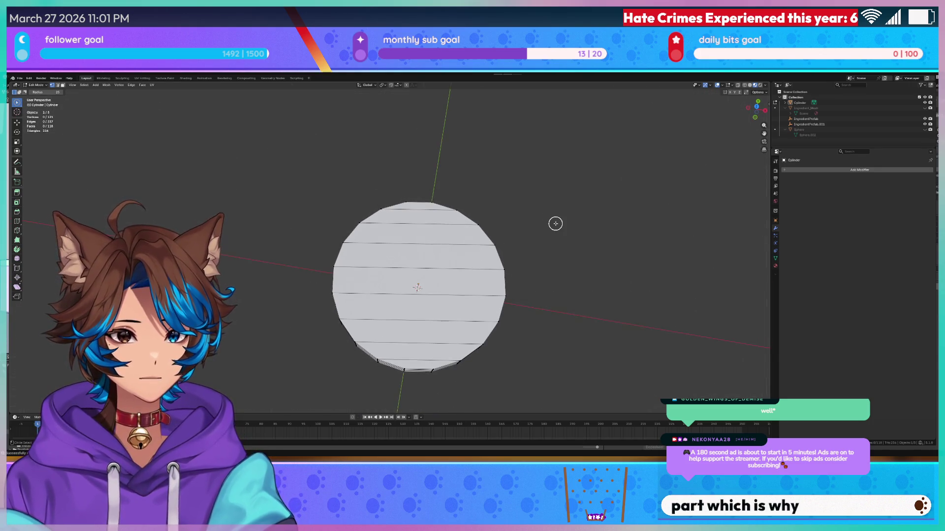
pyautogui.press('KP_5')
pyautogui.scroll(4, 561, 224)
pyautogui.keyDown('shift'); pyautogui.moveTo(559, 204); pyautogui.dragTo(542, 165, button='middle'); pyautogui.keyUp('shift')
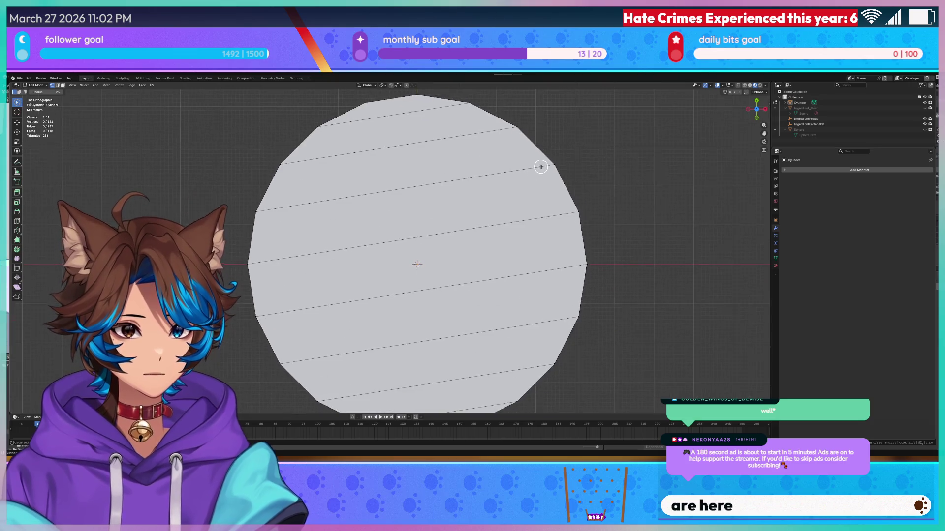
pyautogui.scroll(-1, 539, 166)
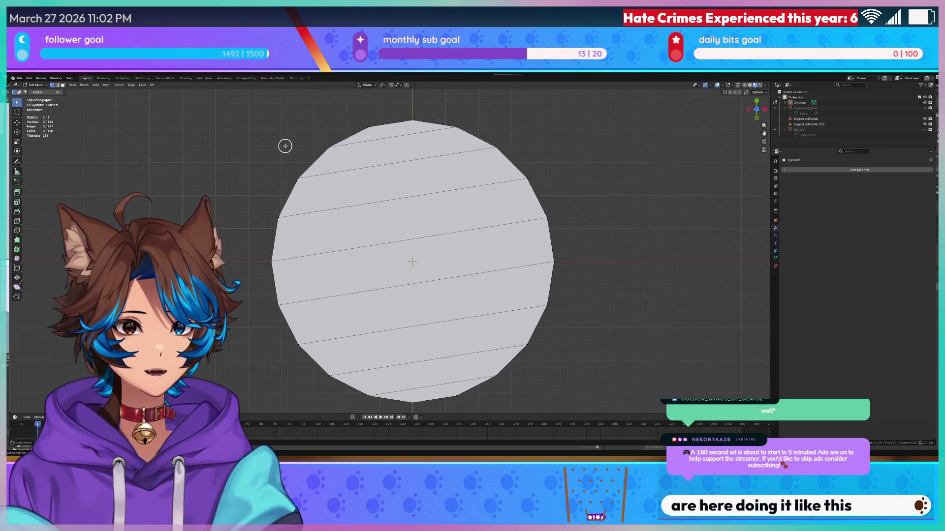
pyautogui.keyDown('shift'); pyautogui.moveTo(251, 158); pyautogui.dragTo(228, 151, button='middle'); pyautogui.keyUp('shift')
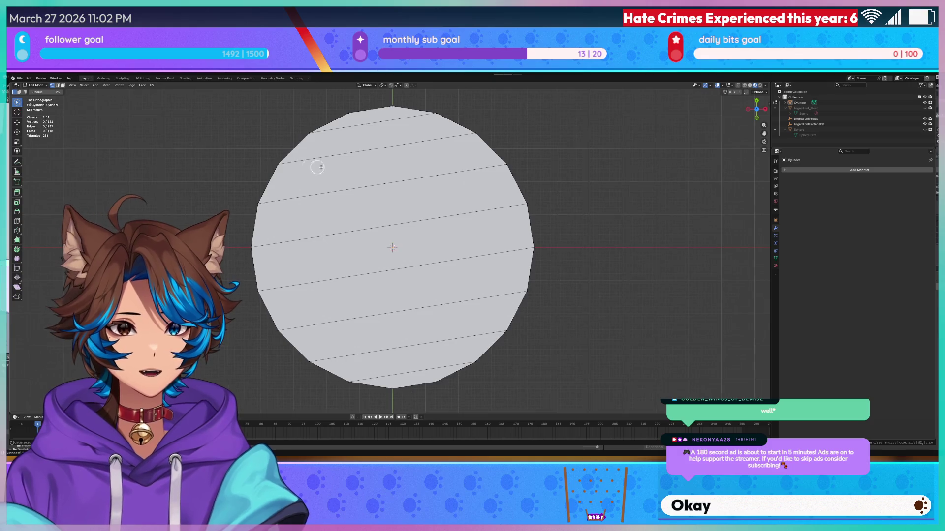
# - Knife-cut the first parallel rim-to-rim lines across the top face
pyautogui.click(348, 114)
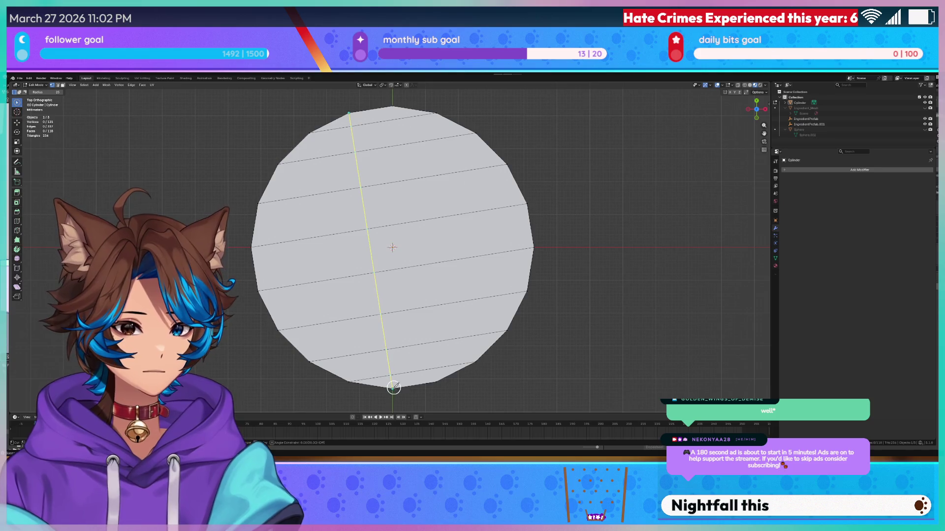
pyautogui.click(394, 388)
pyautogui.press('Return')
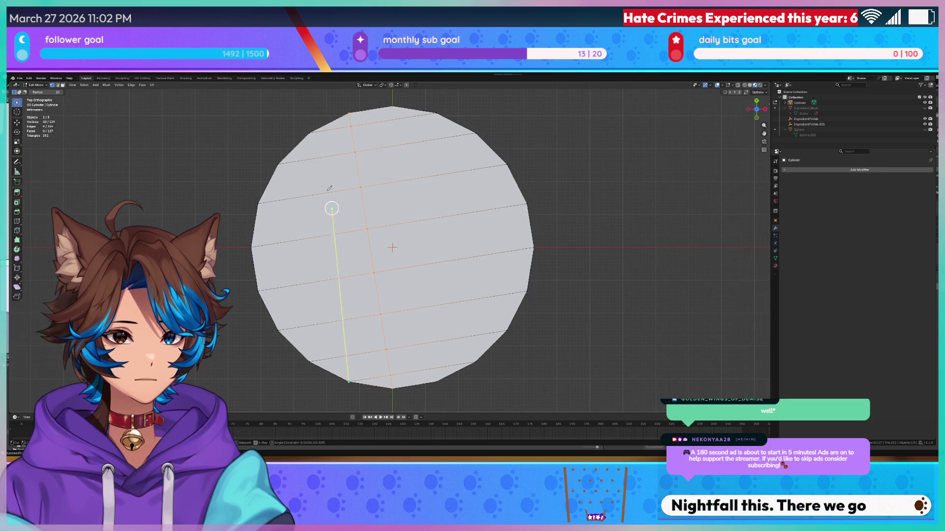
pyautogui.click(279, 164)
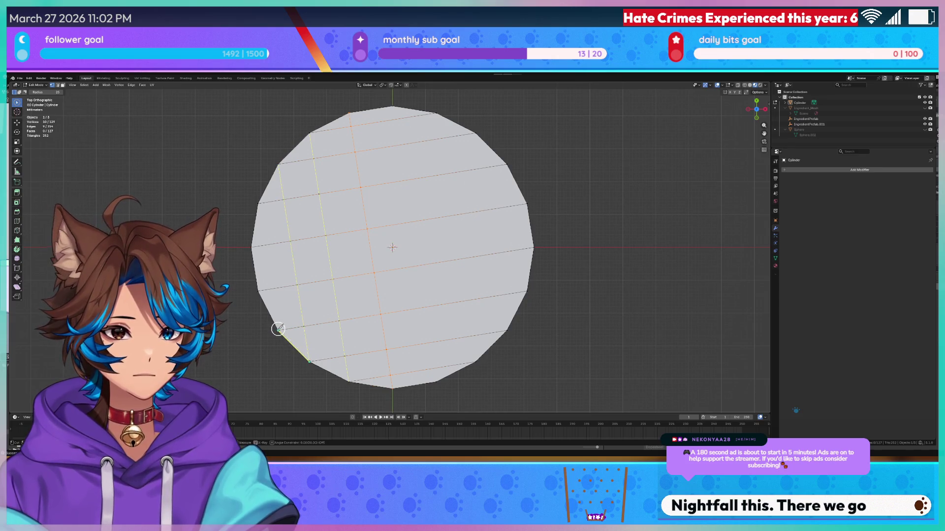
pyautogui.click(257, 203)
pyautogui.press('Return')
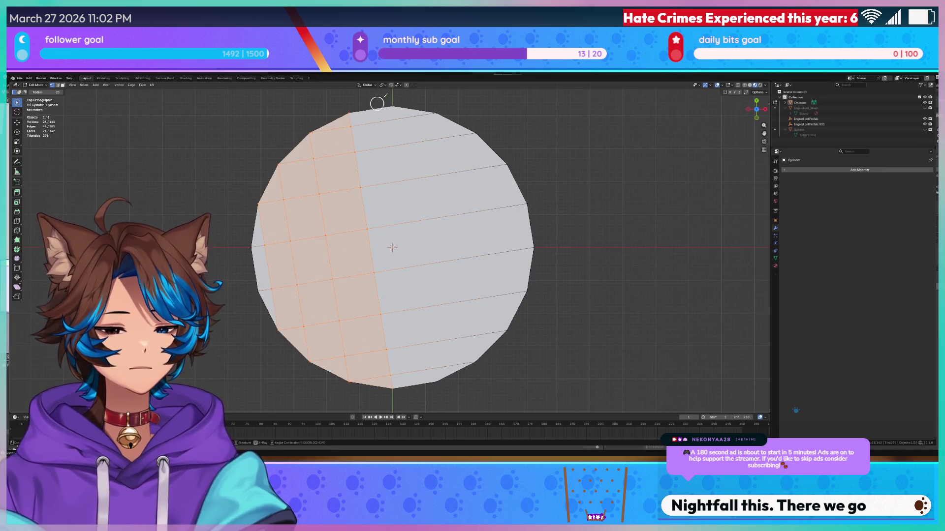
pyautogui.click(434, 380)
pyautogui.press('Return')
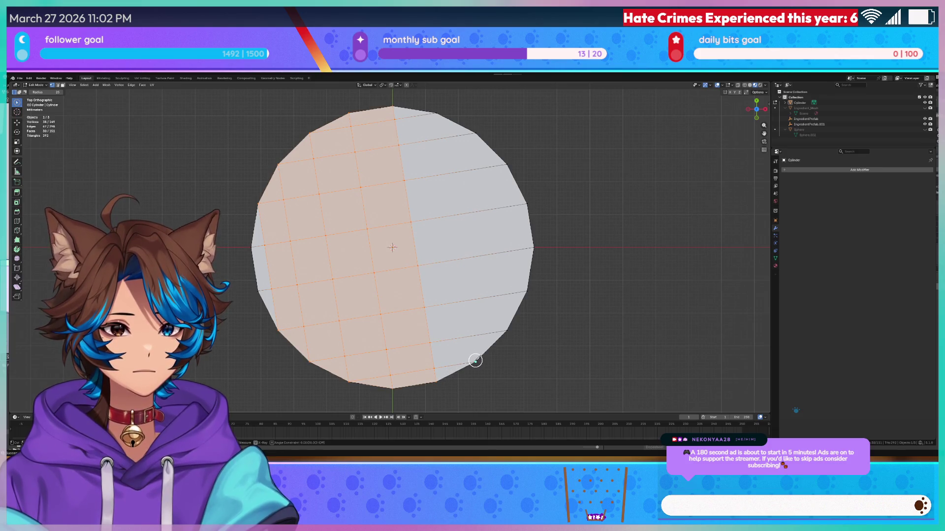
# - Add more knife cuts across the right side of the top face, then orbit to check
pyautogui.click(436, 115)
pyautogui.press('Return')
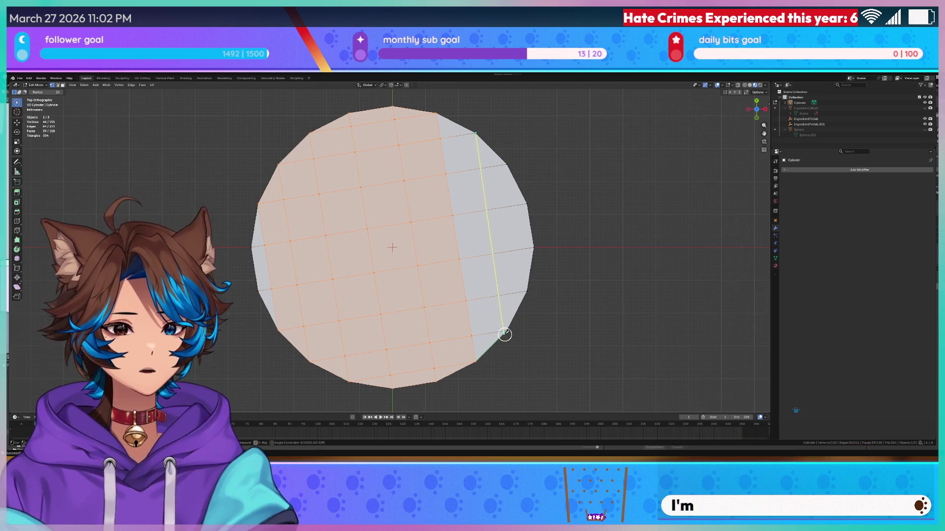
pyautogui.click(507, 332)
pyautogui.press('Return')
pyautogui.press('k')
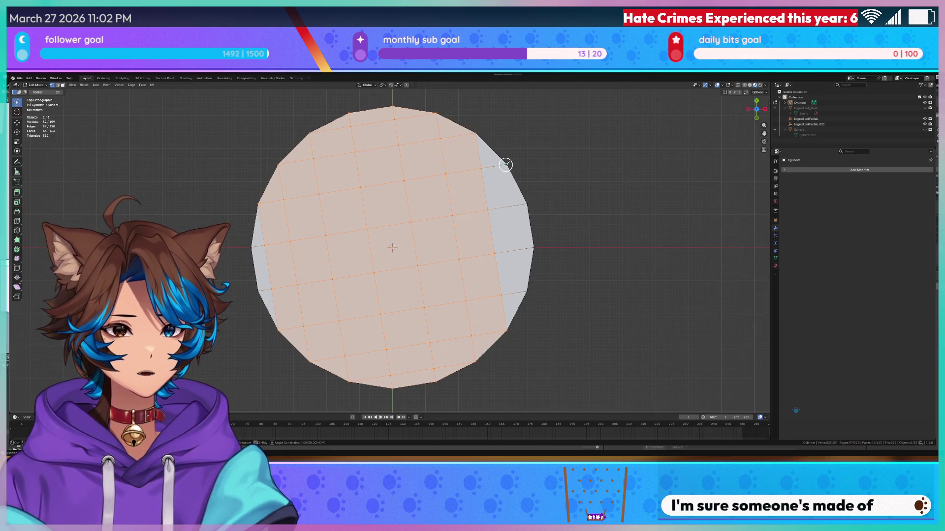
pyautogui.click(506, 164)
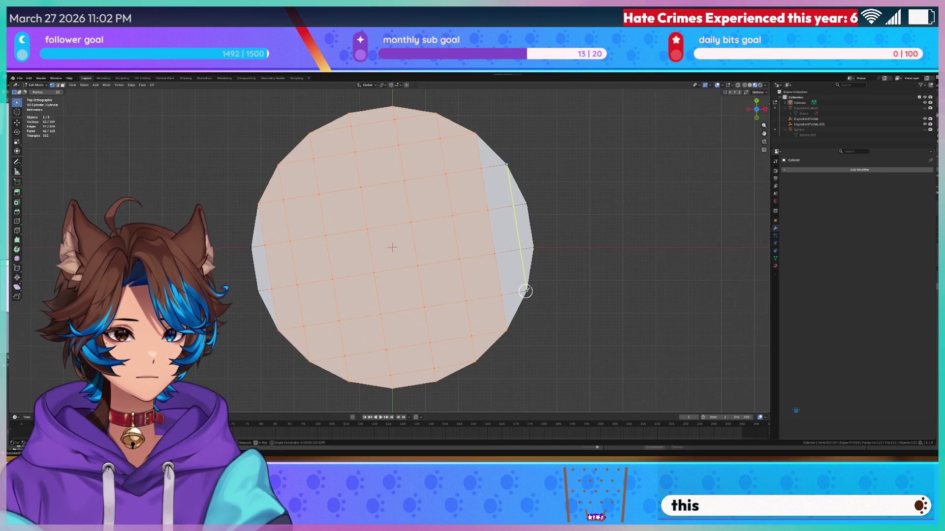
pyautogui.moveTo(602, 302); pyautogui.dragTo(586, 244, button='middle')
# - Switch to the bottom view and cancel a stray knife cut
pyautogui.press('ctrl+KP_7')
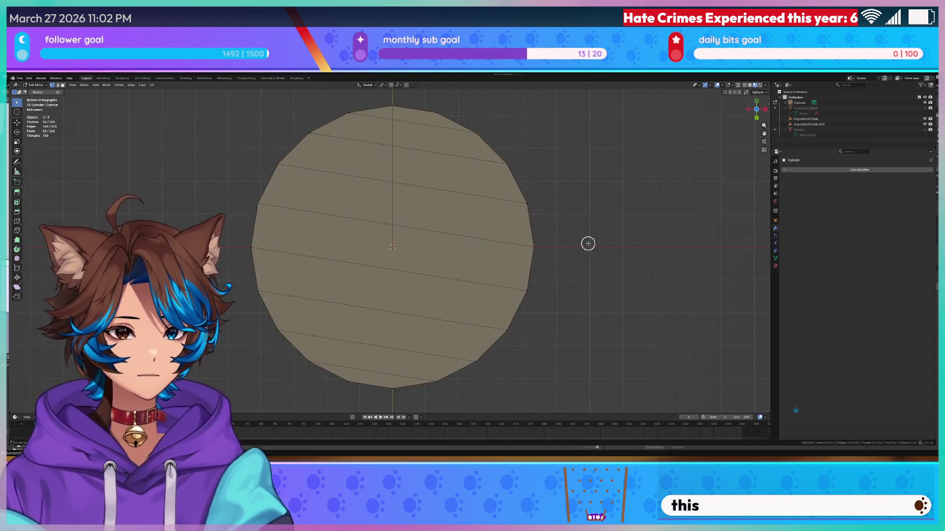
pyautogui.press('k')
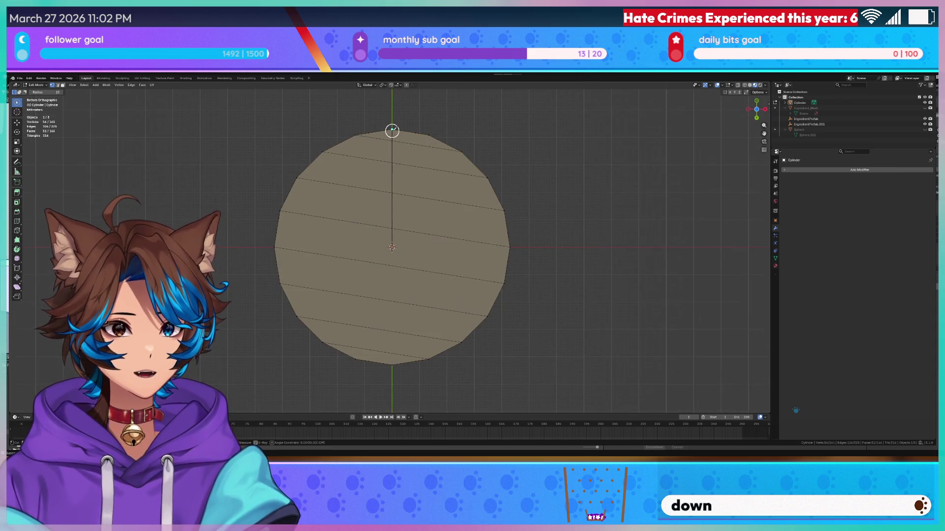
pyautogui.press('Escape')
pyautogui.rightClick(415, 191)
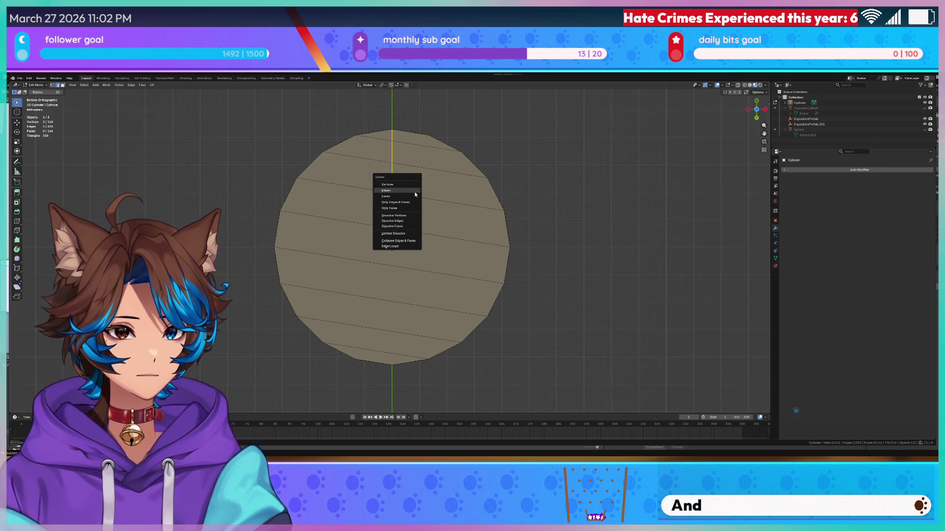
# - Knife-cut parallel rim-to-rim lines across the bottom face and commit them
pyautogui.click(392, 130)
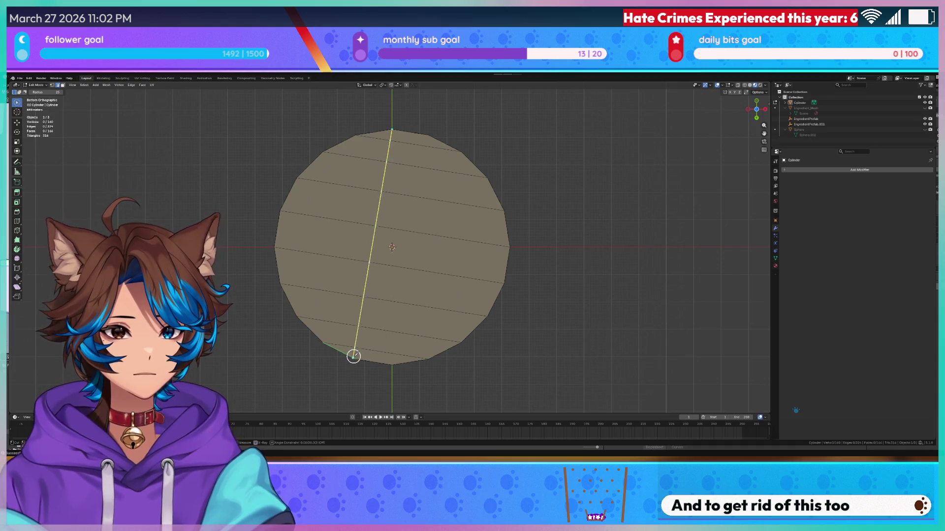
pyautogui.click(322, 343)
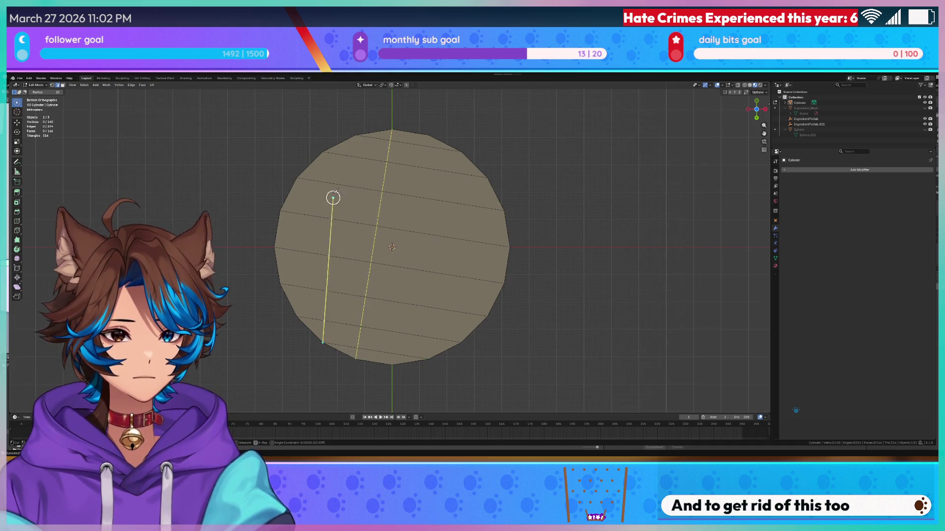
pyautogui.click(324, 153)
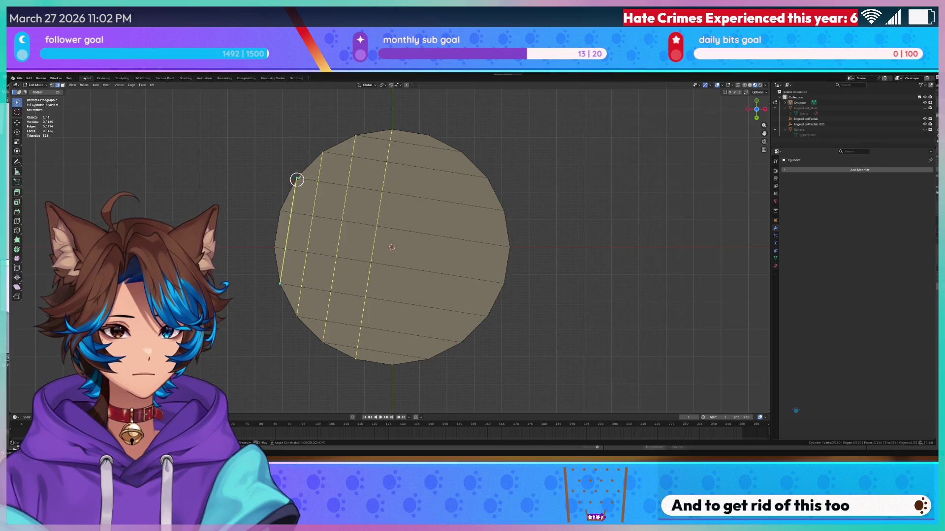
pyautogui.click(429, 135)
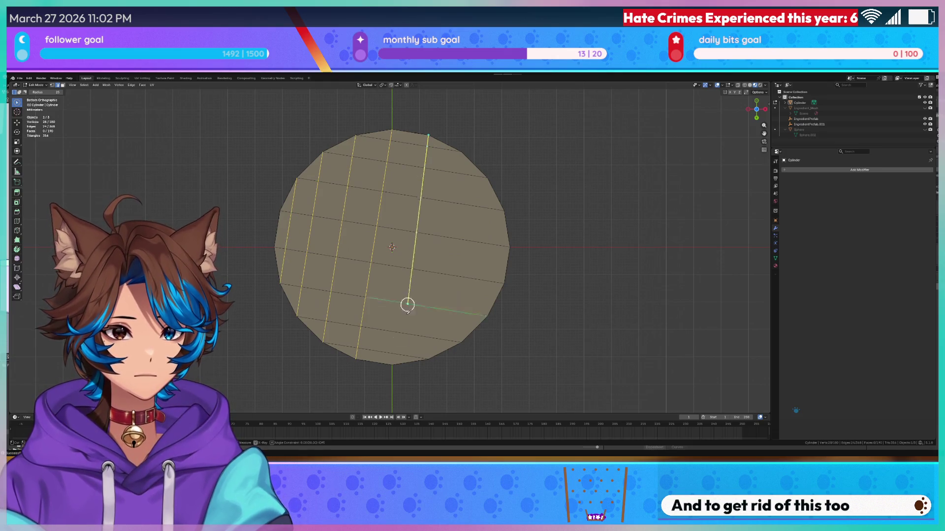
pyautogui.click(392, 364)
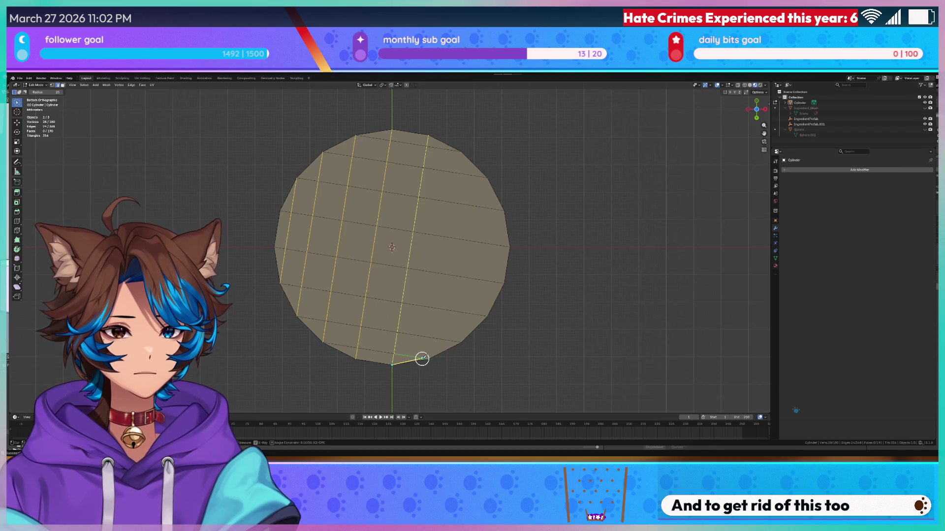
pyautogui.click(428, 358)
pyautogui.click(461, 152)
pyautogui.click(487, 178)
pyautogui.click(463, 342)
pyautogui.click(488, 315)
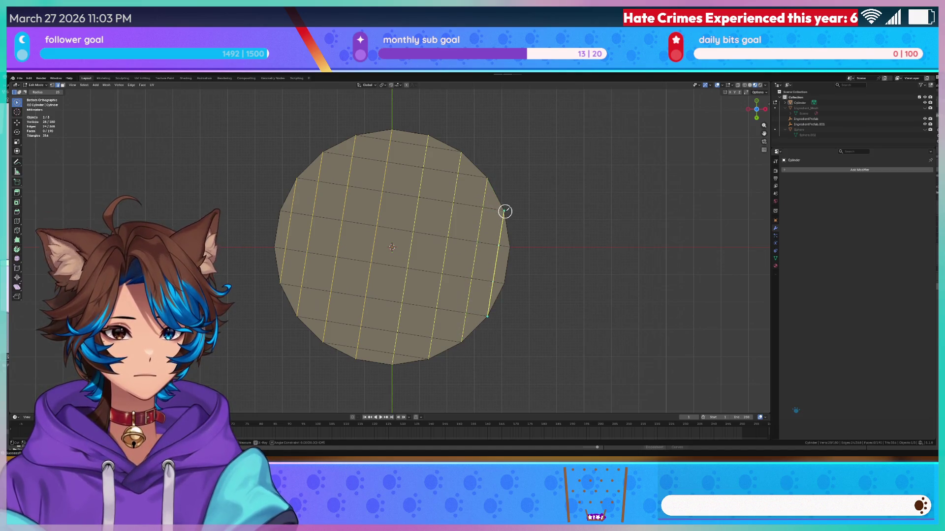
pyautogui.press('Return')
pyautogui.moveTo(523, 205)
pyautogui.mouseDown(button='middle')
pyautogui.moveTo(510, 268)
pyautogui.moveTo(523, 281)
pyautogui.moveTo(525, 264)
pyautogui.moveTo(559, 268)
pyautogui.mouseUp(button='middle')
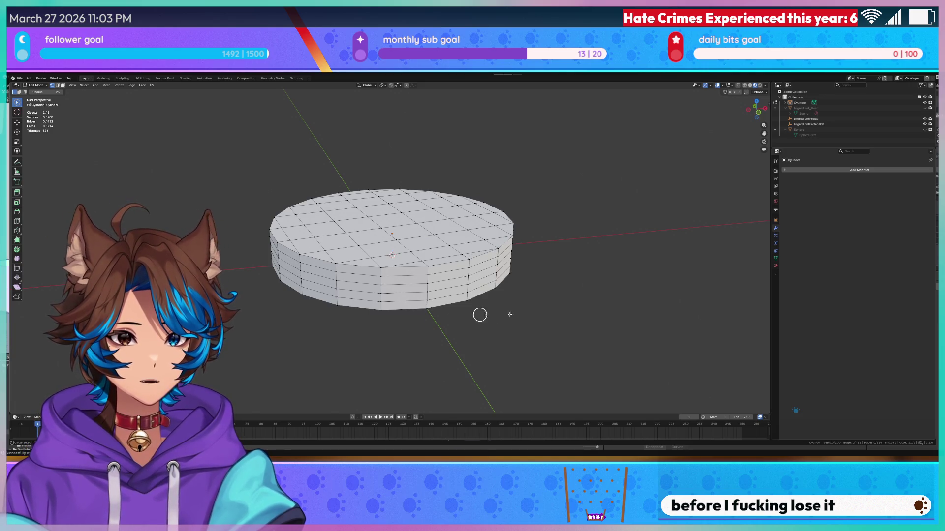
# - Save the file as Bobaur.blend
pyautogui.hotkey('ctrl', 's')
pyautogui.scroll(3, 510, 315)
pyautogui.moveTo(509, 315); pyautogui.dragTo(506, 310, button='middle')
pyautogui.scroll(-5, 507, 310)
# - Add a trial loop cut across the middle of the disc
pyautogui.hotkey('ctrl', 'r')
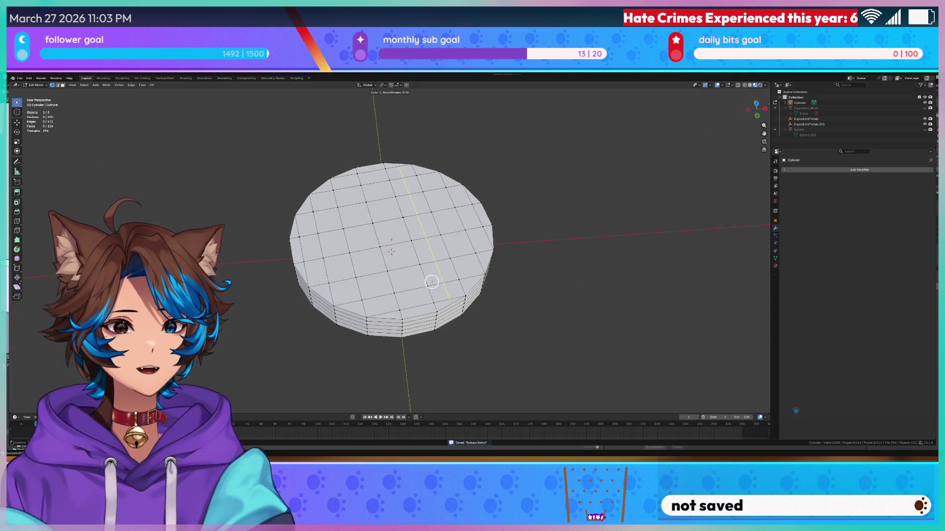
pyautogui.click(415, 310)
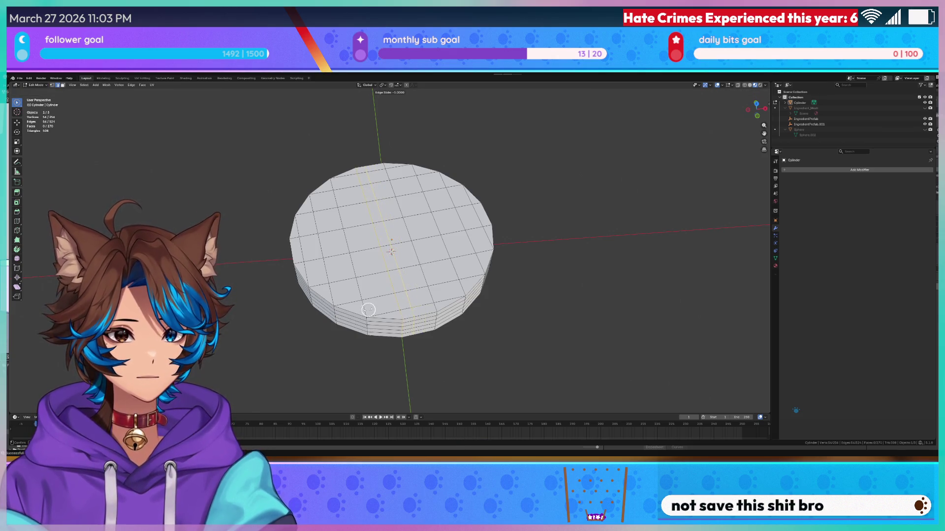
pyautogui.rightClick(409, 310)
pyautogui.hotkey('ctrl', 'r')
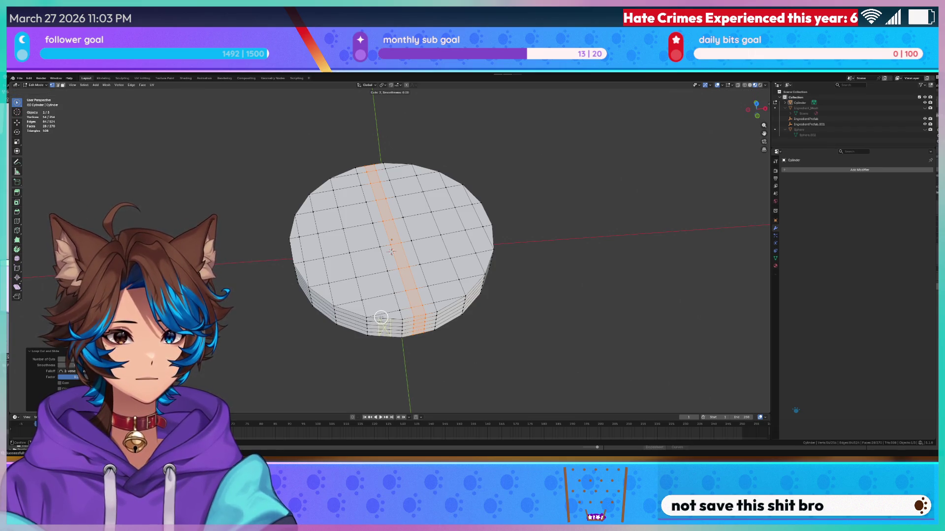
pyautogui.moveTo(400, 338); pyautogui.dragTo(401, 352, button='middle')
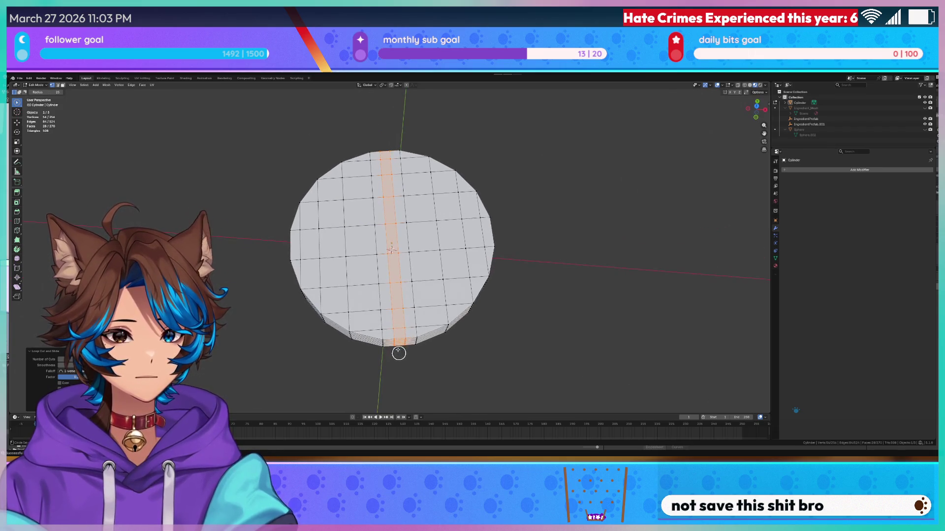
pyautogui.scroll(2, 401, 352)
pyautogui.moveTo(385, 306)
pyautogui.mouseDown(button='middle')
pyautogui.moveTo(399, 278)
pyautogui.moveTo(323, 351)
pyautogui.mouseUp(button='middle')
# - Undo the trial loop cut and move on to the Modeling workspace
pyautogui.hotkey('ctrl', 'r')
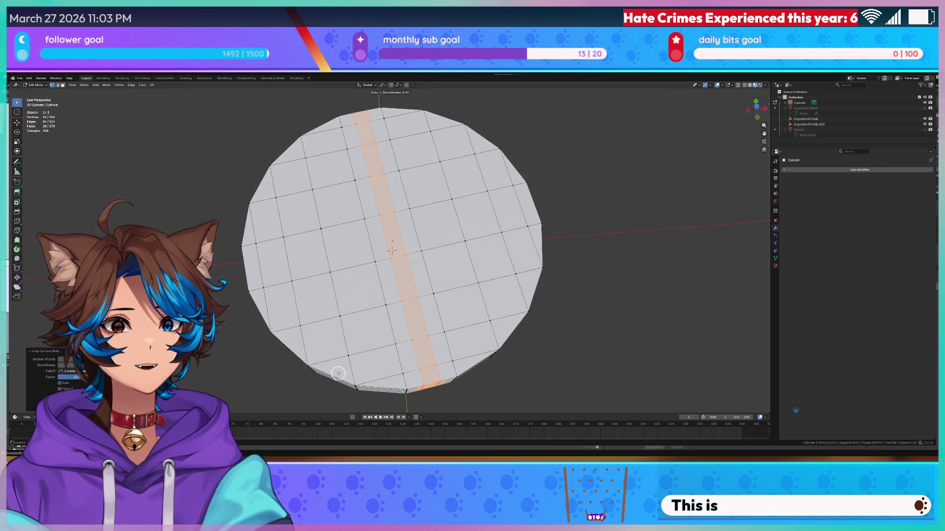
pyautogui.press('Escape')
pyautogui.scroll(-3, 385, 358)
pyautogui.moveTo(384, 357); pyautogui.dragTo(406, 343, button='middle')
pyautogui.scroll(3, 436, 303)
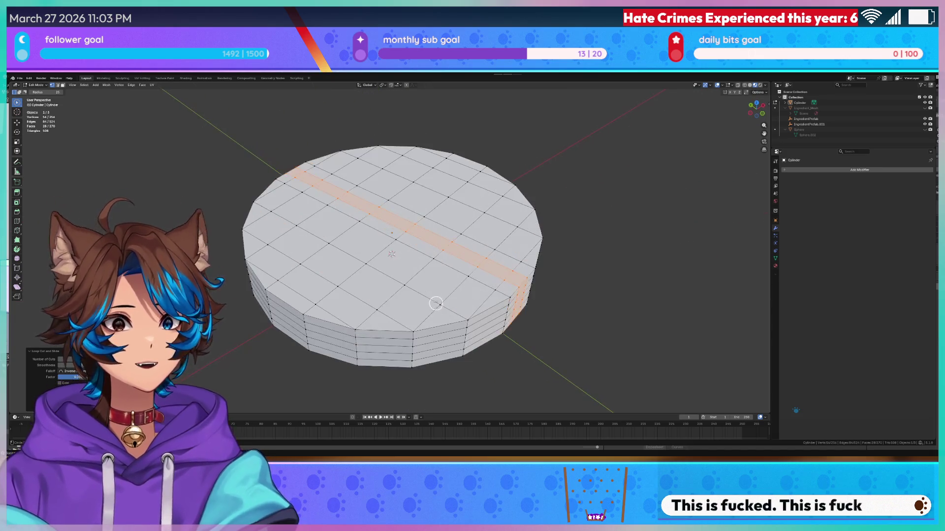
pyautogui.scroll(-4, 436, 303)
pyautogui.moveTo(436, 304); pyautogui.dragTo(443, 312, button='middle')
pyautogui.click(595, 281)
pyautogui.moveTo(595, 280); pyautogui.dragTo(594, 265, button='middle')
pyautogui.hotkey('ctrl', 'z')
pyautogui.hotkey('ctrl', 'z')
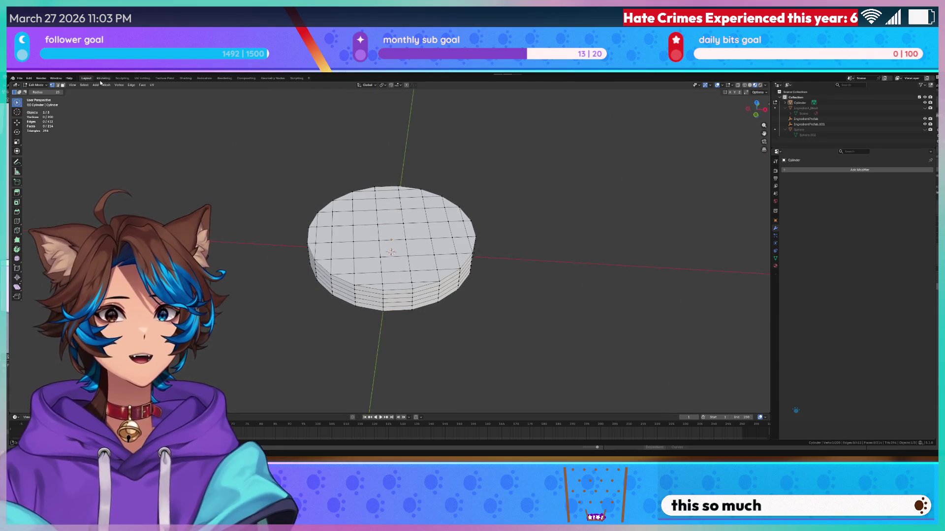
pyautogui.click(102, 78)
pyautogui.hotkey('ctrl', 'pagedown')
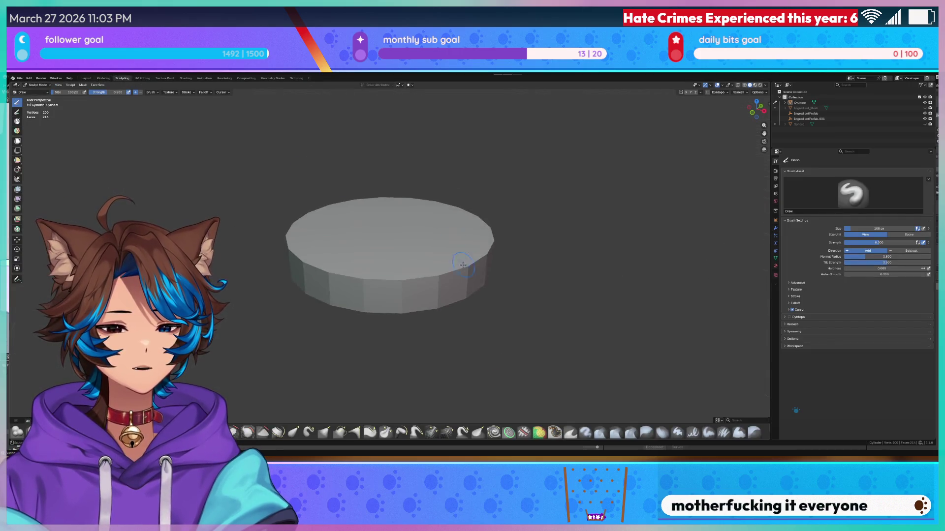
# - Switch the viewport to Solid shading and orbit to view the disc's top face
pyautogui.scroll(7, 443, 246)
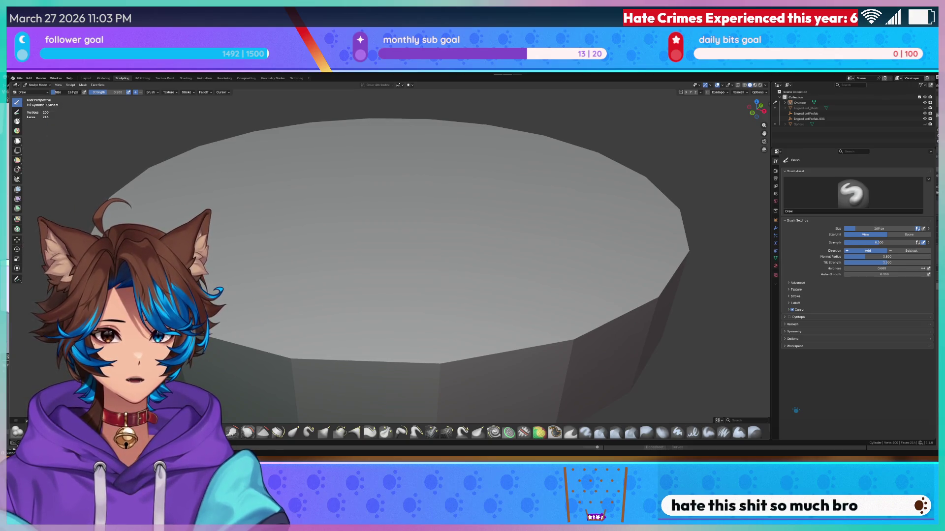
pyautogui.scroll(-8, 311, 301)
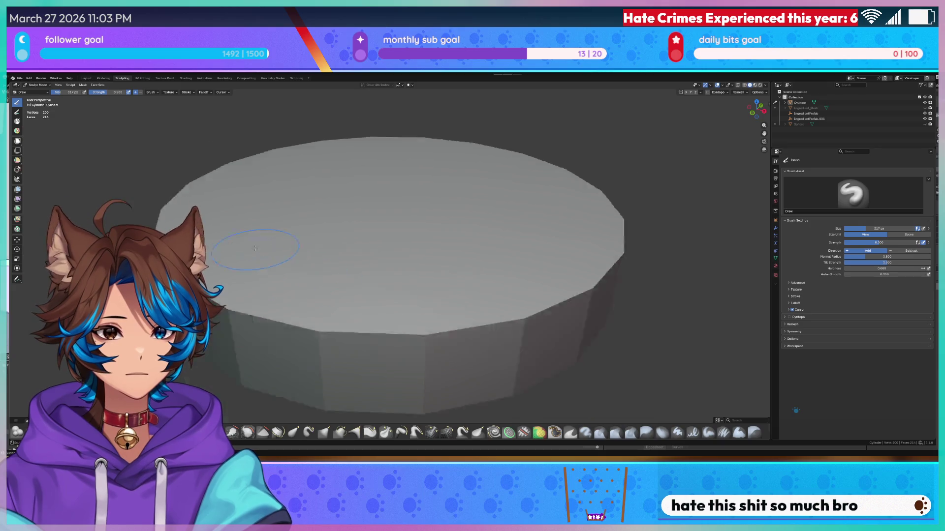
pyautogui.press('z')
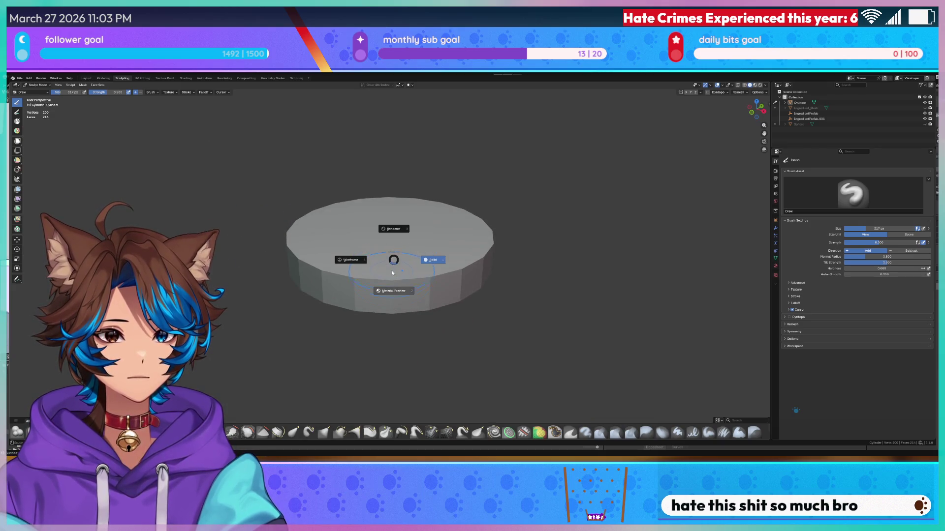
pyautogui.click(394, 262)
pyautogui.scroll(6, 374, 253)
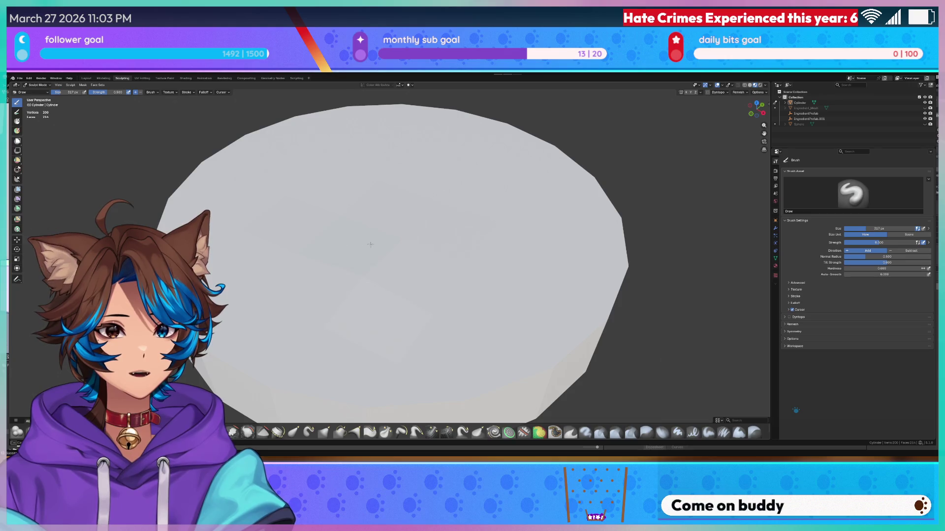
pyautogui.scroll(-5, 364, 278)
pyautogui.scroll(3, 394, 275)
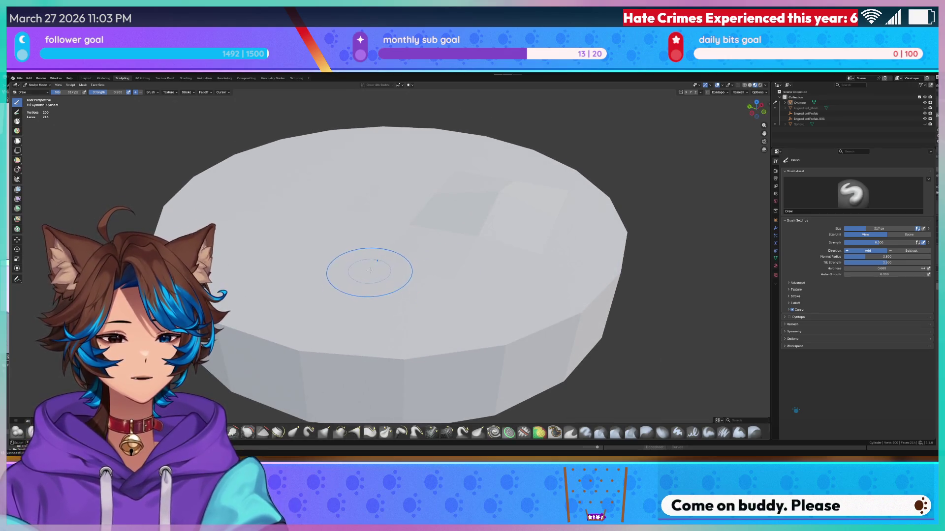
pyautogui.moveTo(439, 310)
pyautogui.mouseDown(button='middle')
pyautogui.moveTo(440, 279)
pyautogui.moveTo(318, 219)
pyautogui.mouseUp(button='middle')
pyautogui.moveTo(278, 250)
pyautogui.mouseDown(button='middle')
pyautogui.moveTo(422, 274)
pyautogui.moveTo(418, 236)
pyautogui.moveTo(460, 249)
pyautogui.mouseUp(button='middle')
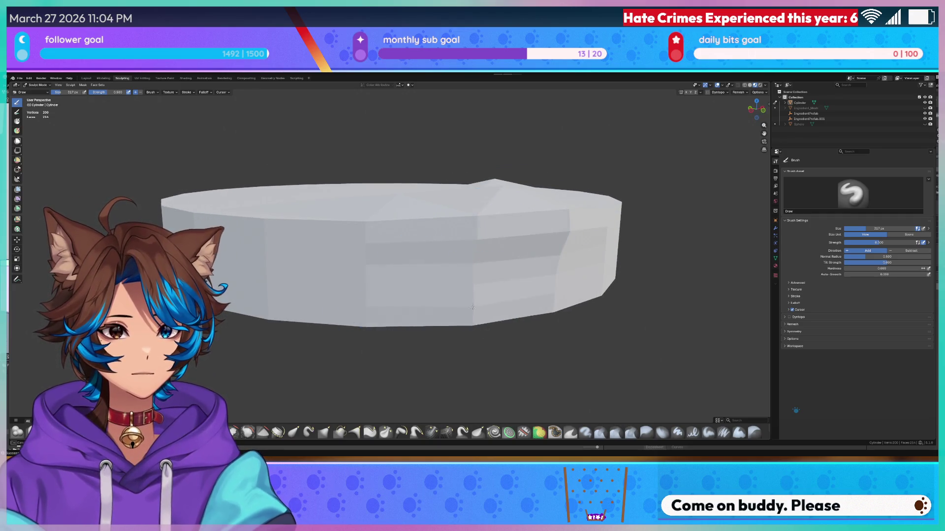
# - Raise a bump near the disc's lower edge and look down on it
pyautogui.moveTo(437, 310); pyautogui.dragTo(490, 265, button='middle')
pyautogui.moveTo(505, 217); pyautogui.dragTo(524, 187)
pyautogui.moveTo(555, 191); pyautogui.dragTo(574, 217, button='middle')
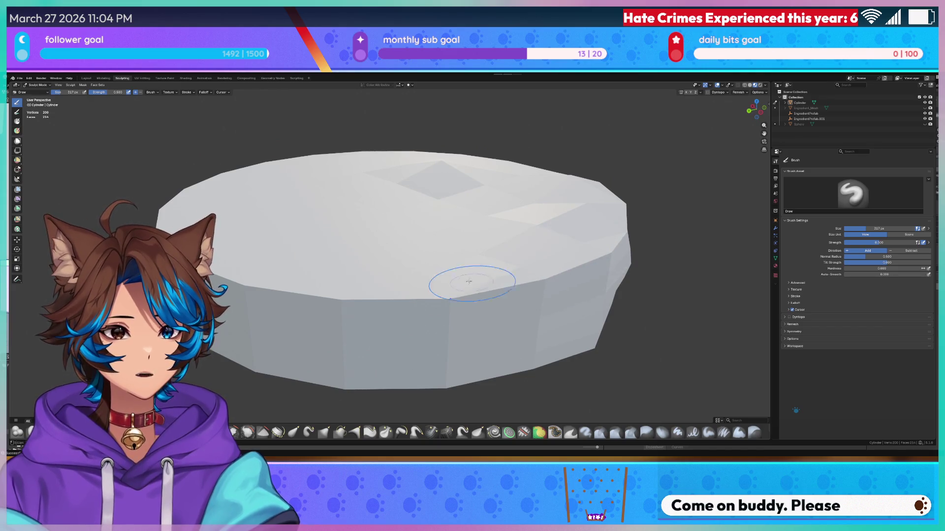
pyautogui.moveTo(460, 279); pyautogui.dragTo(534, 274, button='middle')
pyautogui.keyDown('shift'); pyautogui.moveTo(419, 297); pyautogui.dragTo(419, 297, button='middle'); pyautogui.keyUp('shift')
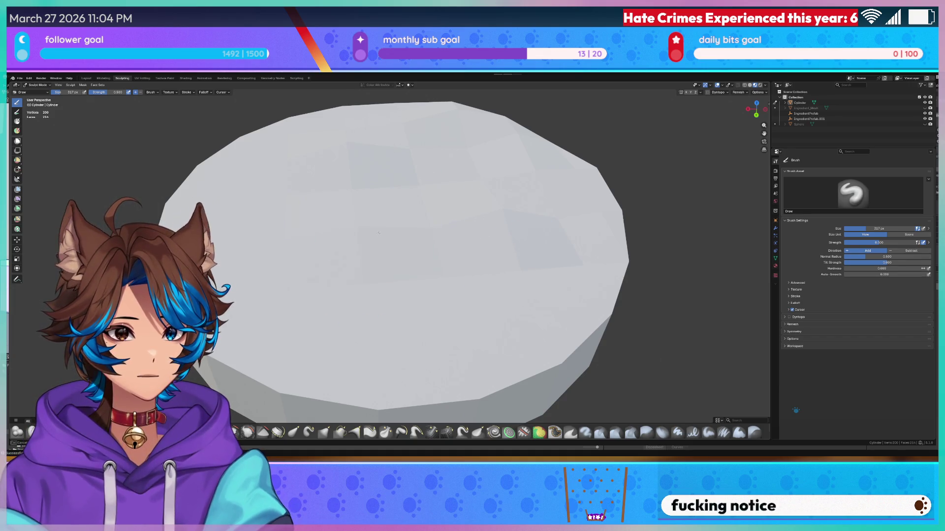
pyautogui.moveTo(418, 219)
pyautogui.mouseDown(button='middle')
pyautogui.moveTo(465, 219)
pyautogui.moveTo(368, 243)
pyautogui.mouseUp(button='middle')
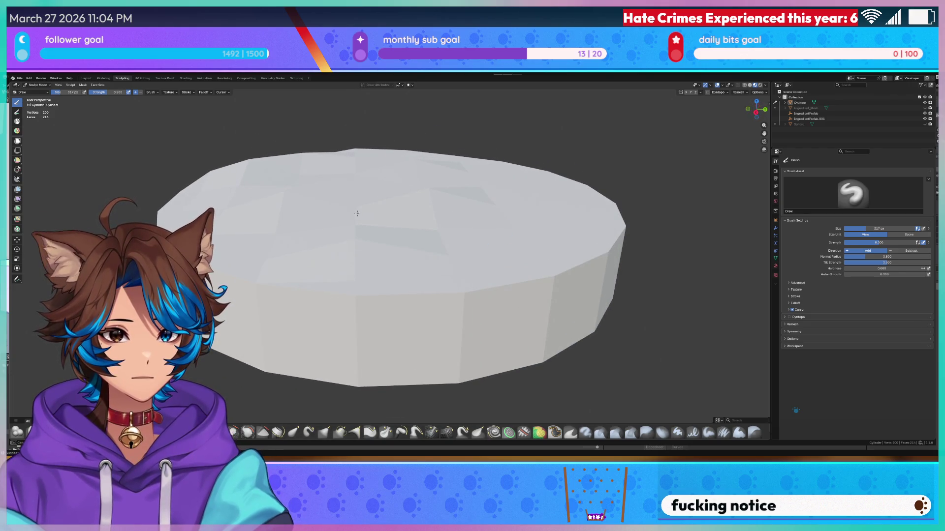
pyautogui.moveTo(267, 237); pyautogui.dragTo(390, 281, button='middle')
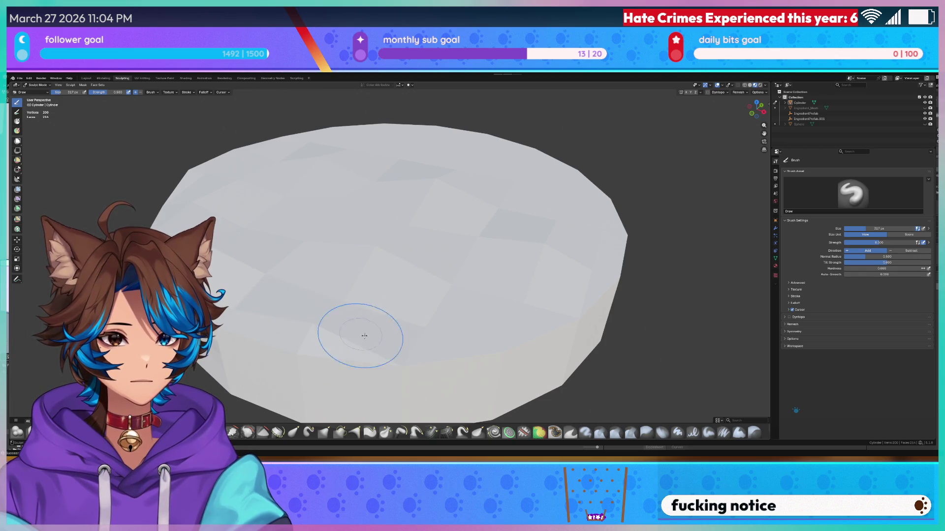
# - Orbit around the cylinder to inspect the sculpted top and the brown underside
pyautogui.moveTo(412, 347); pyautogui.dragTo(374, 315, button='middle')
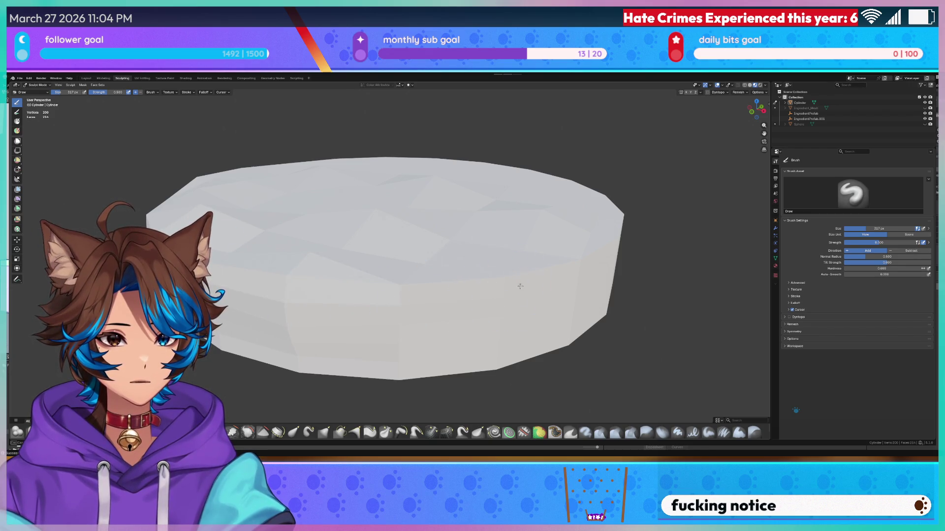
pyautogui.moveTo(494, 264)
pyautogui.mouseDown(button='middle')
pyautogui.moveTo(496, 300)
pyautogui.moveTo(485, 296)
pyautogui.mouseUp(button='middle')
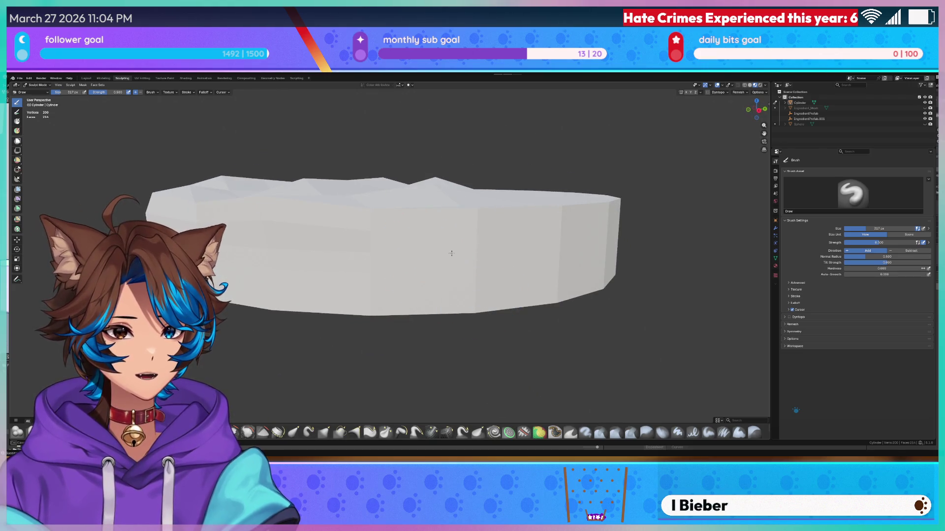
pyautogui.moveTo(451, 253); pyautogui.dragTo(461, 185, button='middle')
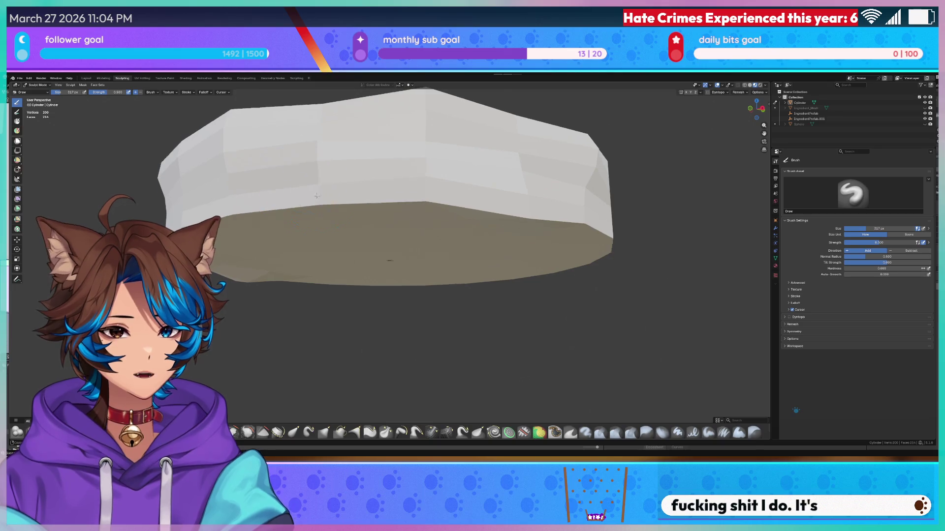
pyautogui.moveTo(296, 156); pyautogui.dragTo(415, 247, button='middle')
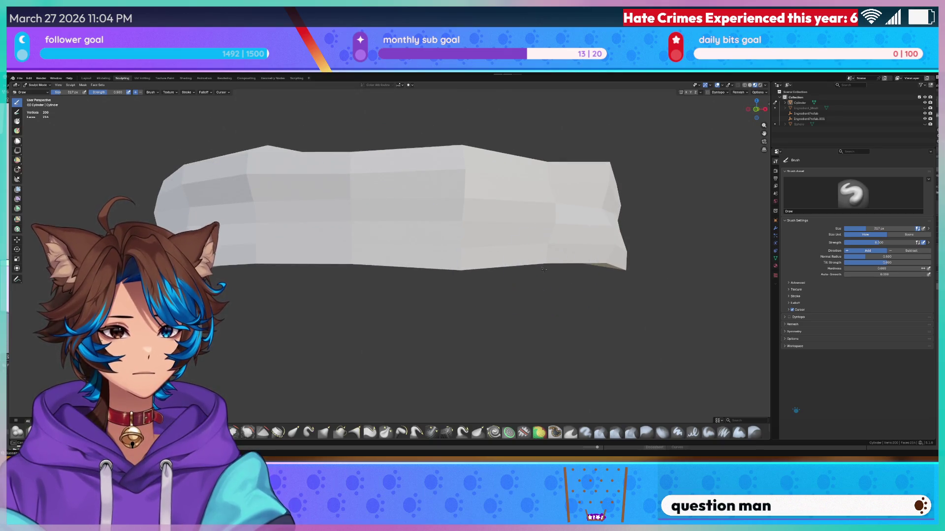
pyautogui.moveTo(337, 253)
pyautogui.mouseDown(button='middle')
pyautogui.moveTo(416, 222)
pyautogui.moveTo(448, 242)
pyautogui.mouseUp(button='middle')
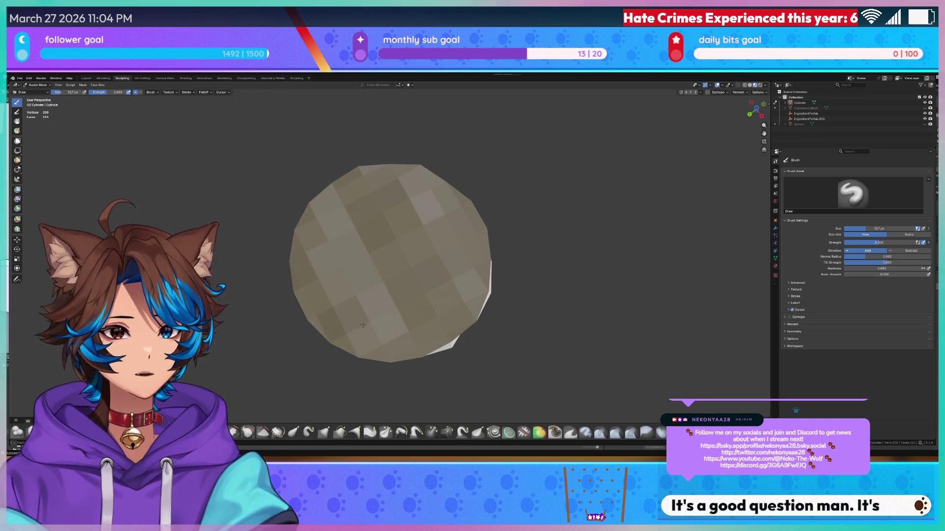
pyautogui.moveTo(387, 283); pyautogui.dragTo(399, 232, button='middle')
# - Briefly enter Edit Mode, then return the cylinder to Sculpt Mode
pyautogui.press('Tab')
pyautogui.rightClick(391, 225)
pyautogui.press('Escape')
pyautogui.press('Tab')
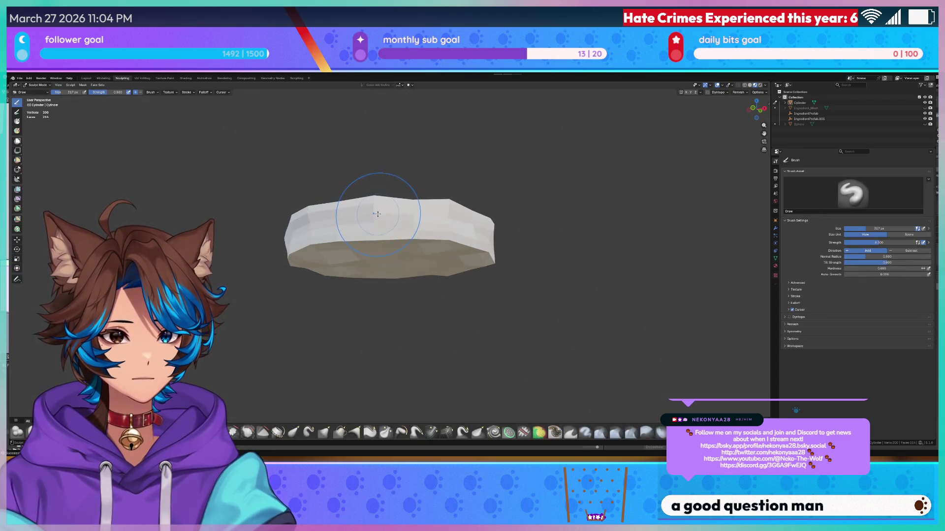
# - Apply Shade Smooth to the cylinder in the Layout workspace, then go to Modeling
pyautogui.click(86, 79)
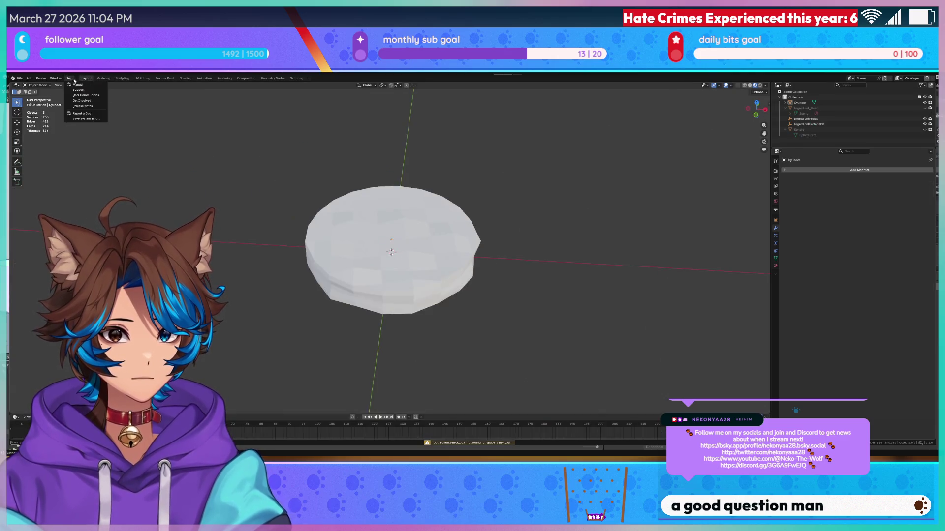
pyautogui.scroll(5, 415, 267)
pyautogui.click(415, 267)
pyautogui.scroll(-3, 415, 268)
pyautogui.rightClick(415, 268)
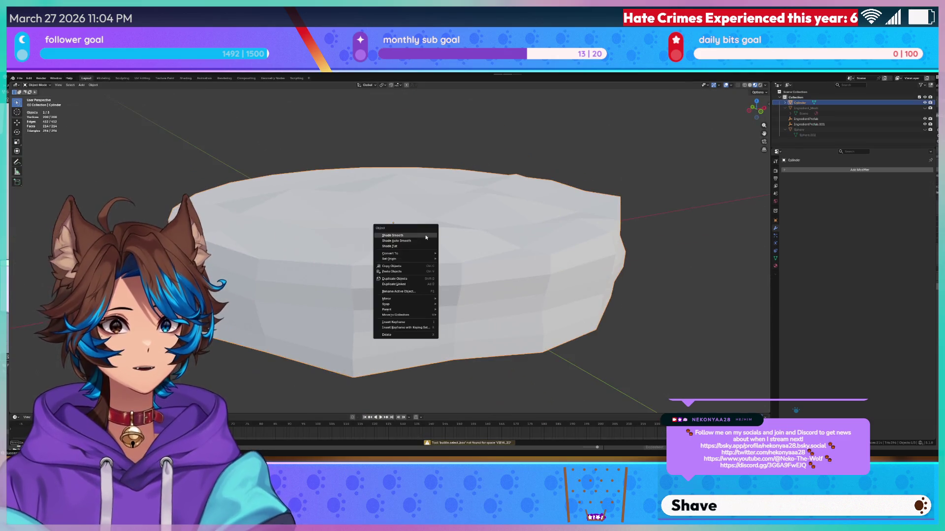
pyautogui.click(404, 239)
pyautogui.scroll(-2, 404, 238)
pyautogui.moveTo(403, 239)
pyautogui.mouseDown(button='middle')
pyautogui.moveTo(501, 259)
pyautogui.moveTo(421, 258)
pyautogui.mouseUp(button='middle')
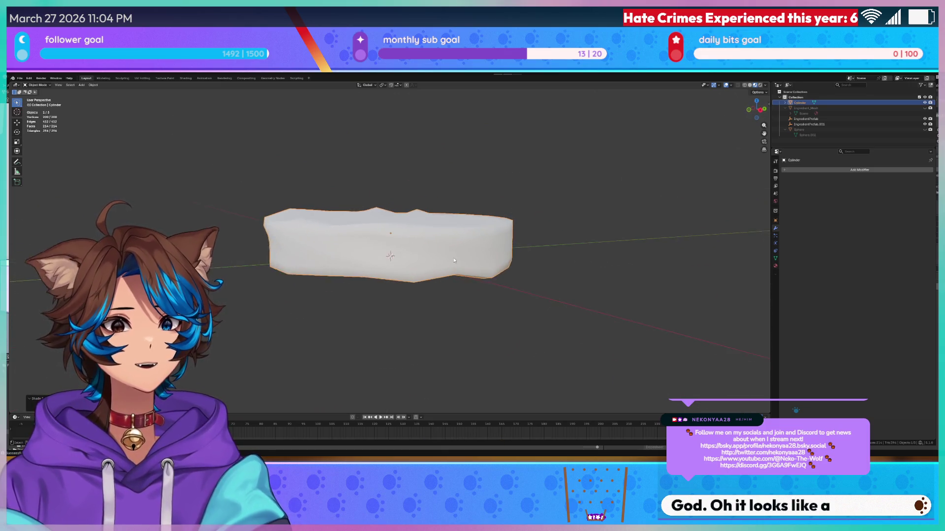
pyautogui.scroll(3, 421, 258)
pyautogui.click(105, 80)
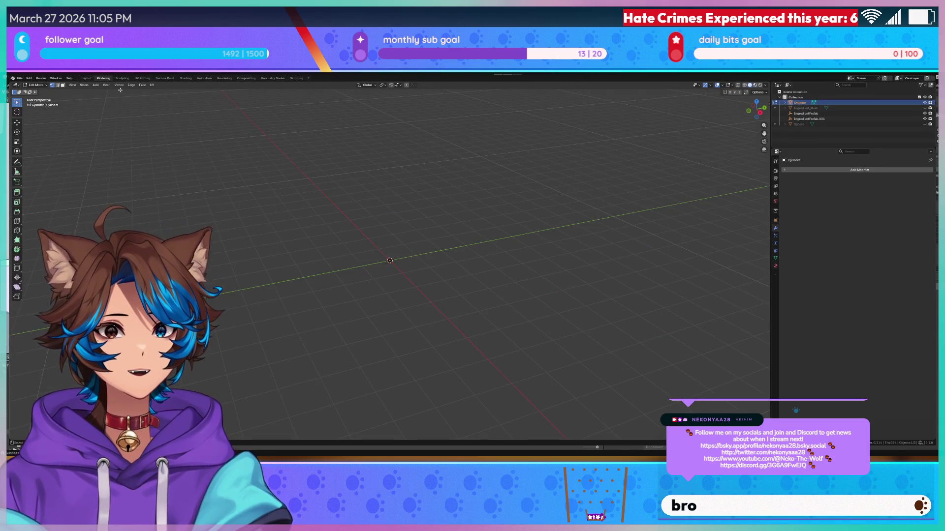
# - Cycle through Layout, UV Editing and Modeling, then return to Sculpting close on the disc
pyautogui.click(87, 78)
pyautogui.scroll(-3, 222, 129)
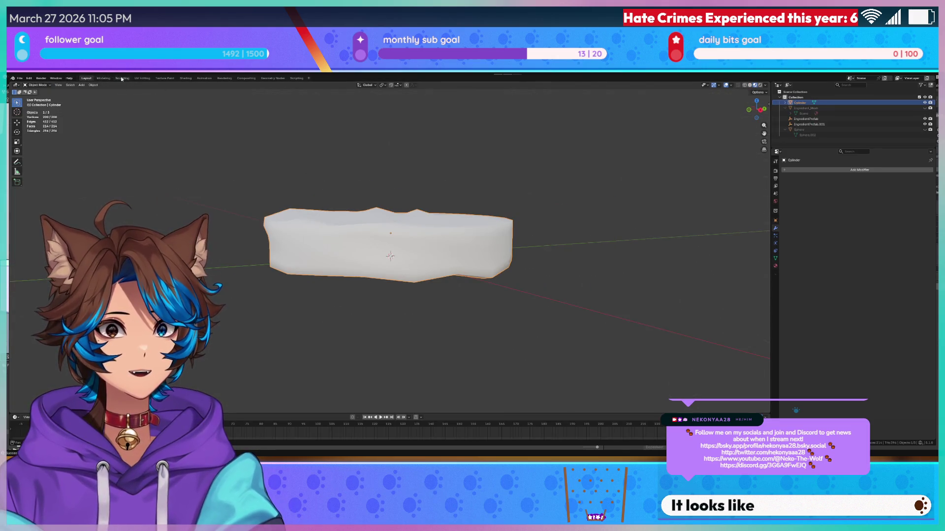
pyautogui.click(142, 78)
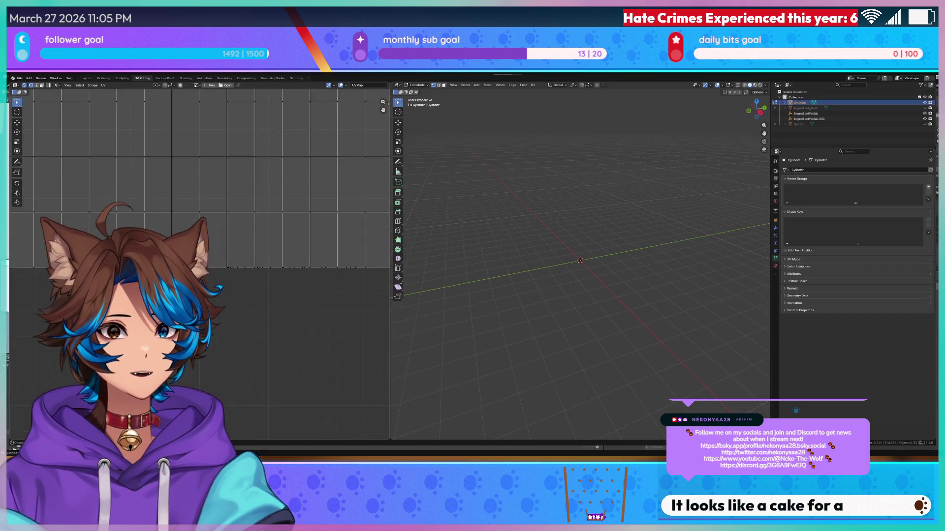
pyautogui.click(107, 79)
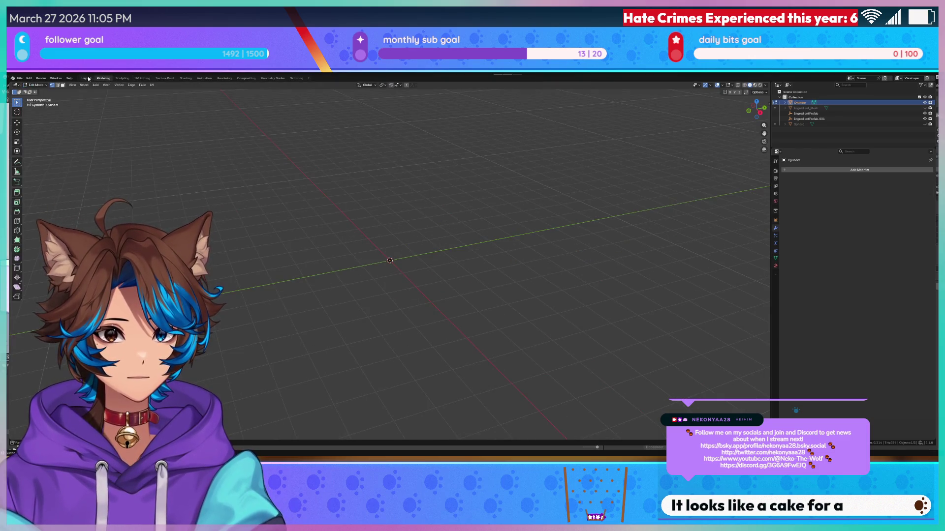
pyautogui.scroll(10, 392, 281)
pyautogui.moveTo(391, 281); pyautogui.dragTo(449, 268, button='middle')
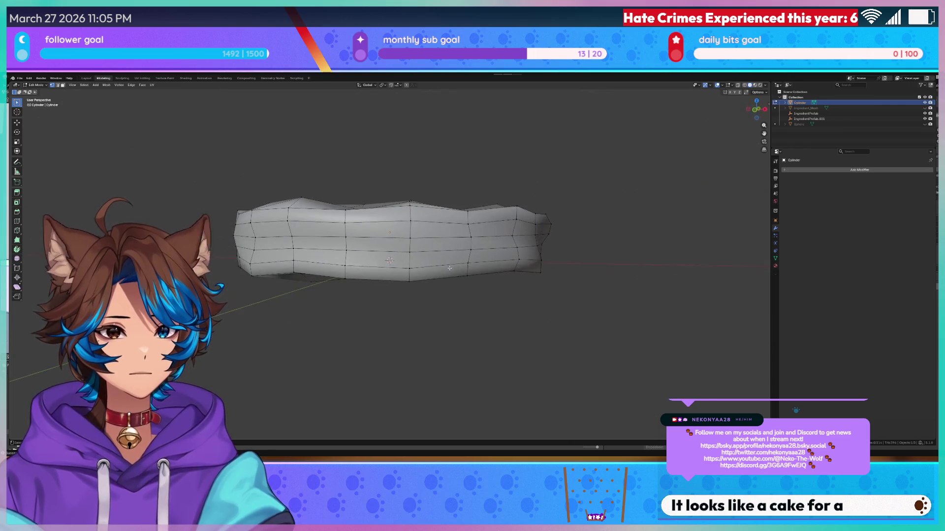
pyautogui.click(120, 78)
pyautogui.scroll(3, 384, 276)
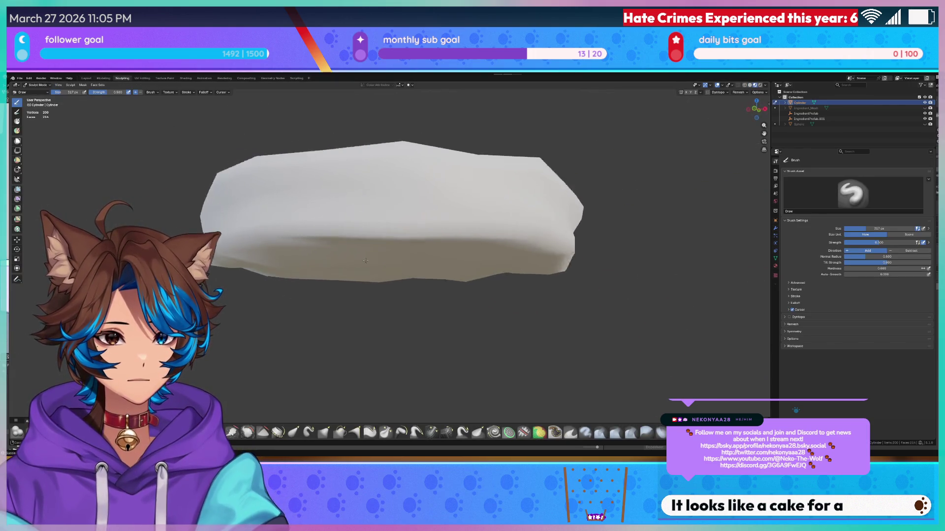
# - Switch the viewport to Solid shading and view the cylinder from above
pyautogui.moveTo(384, 276); pyautogui.dragTo(389, 283, button='middle')
pyautogui.press('z')
pyautogui.click(411, 275)
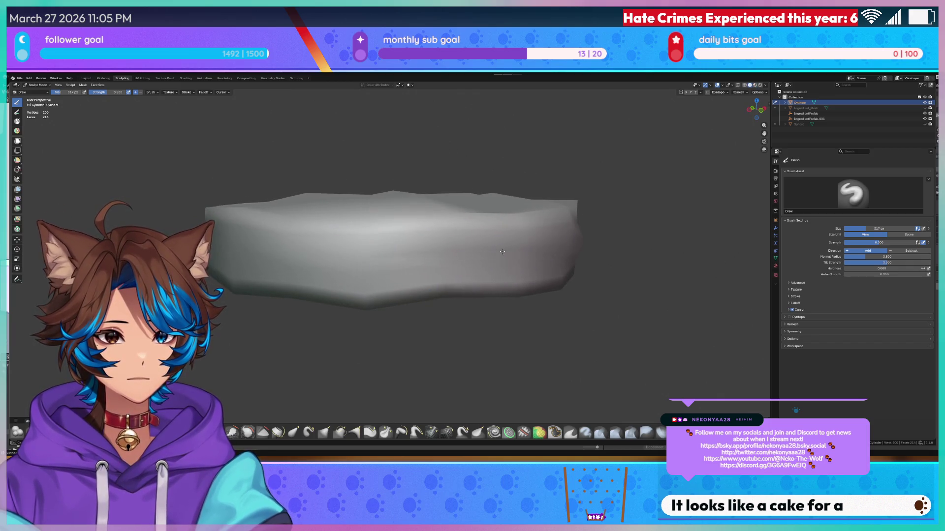
pyautogui.moveTo(502, 252); pyautogui.dragTo(501, 245, button='middle')
pyautogui.scroll(-5, 448, 249)
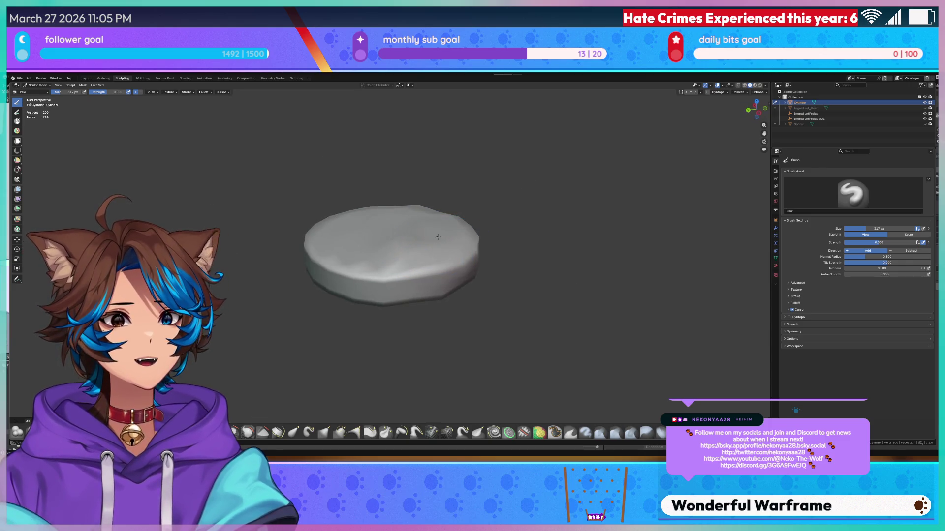
pyautogui.moveTo(353, 243); pyautogui.dragTo(401, 277, button='middle')
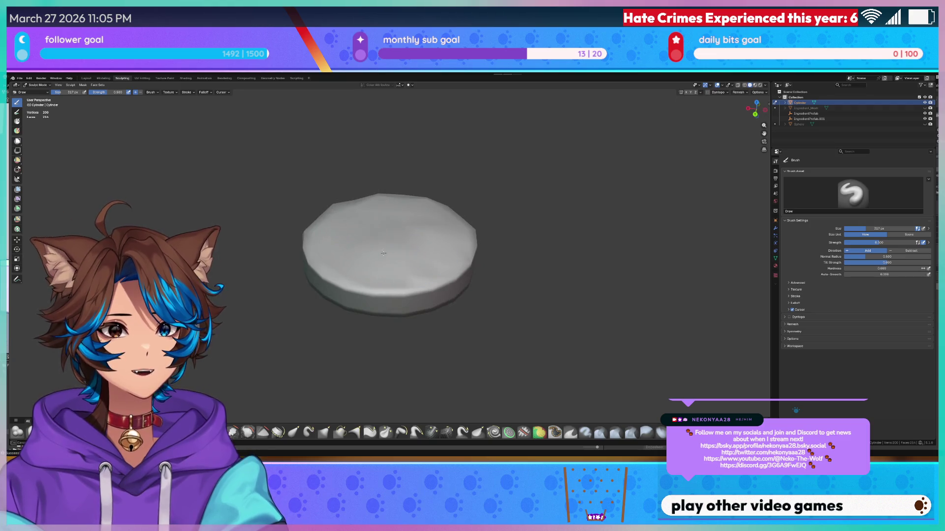
pyautogui.scroll(4, 422, 260)
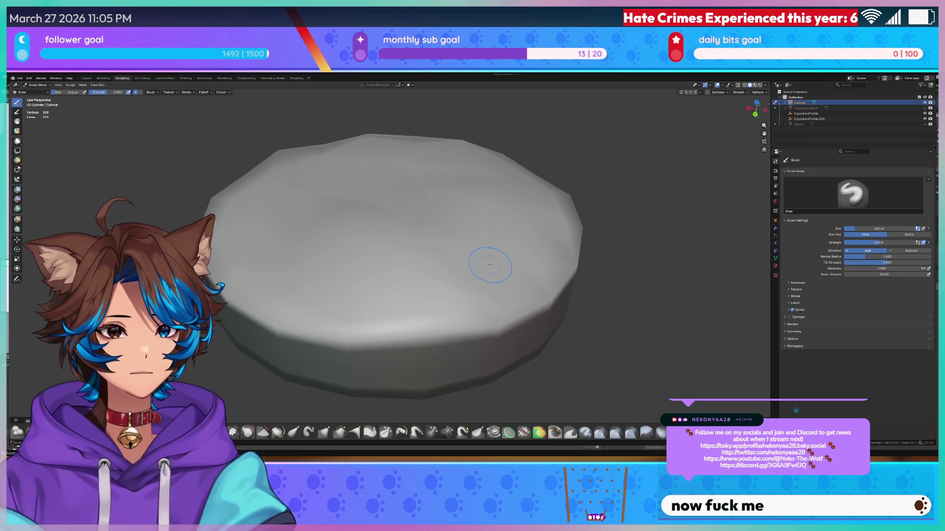
# - Orbit around the disc to inspect its sculpted surface from several angles
pyautogui.moveTo(446, 276)
pyautogui.mouseDown(button='middle')
pyautogui.moveTo(419, 252)
pyautogui.moveTo(438, 246)
pyautogui.mouseUp(button='middle')
pyautogui.moveTo(330, 286)
pyautogui.mouseDown(button='middle')
pyautogui.moveTo(336, 257)
pyautogui.moveTo(409, 219)
pyautogui.moveTo(502, 199)
pyautogui.mouseUp(button='middle')
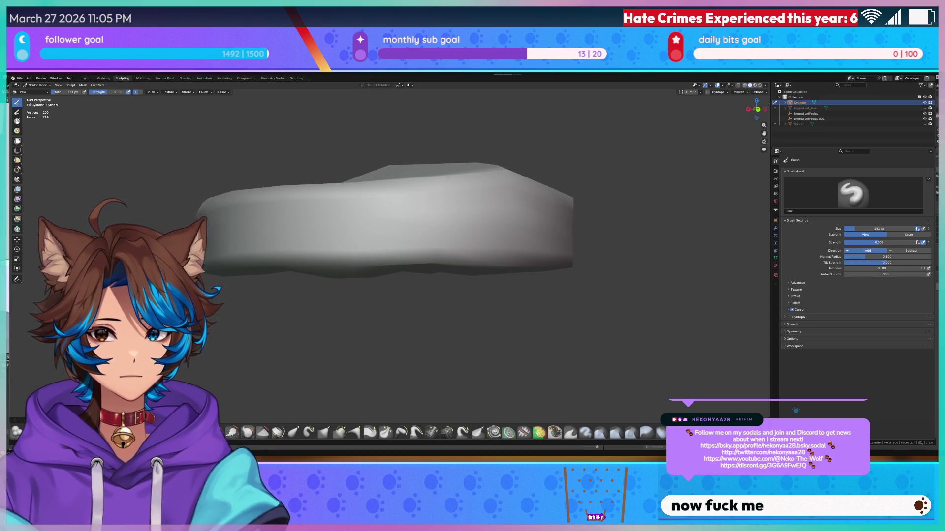
pyautogui.moveTo(315, 187); pyautogui.dragTo(314, 276, button='middle')
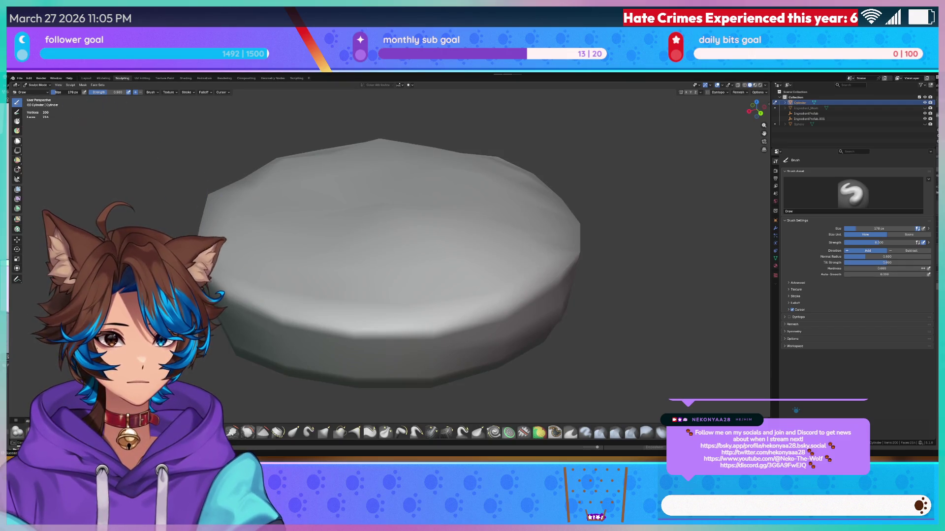
pyautogui.moveTo(402, 258); pyautogui.dragTo(382, 271, button='middle')
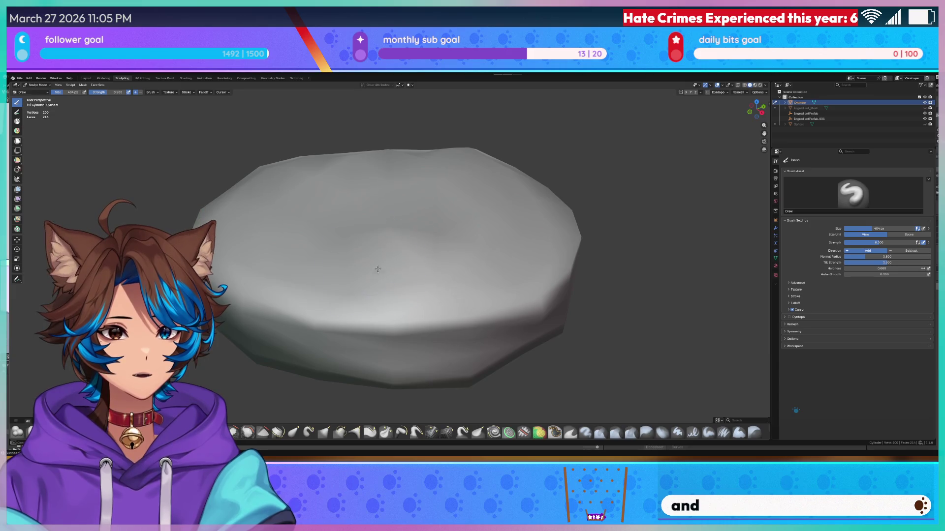
pyautogui.moveTo(317, 236); pyautogui.dragTo(335, 290, button='middle')
pyautogui.moveTo(495, 274)
pyautogui.mouseDown(button='middle')
pyautogui.moveTo(473, 236)
pyautogui.moveTo(446, 261)
pyautogui.moveTo(429, 257)
pyautogui.mouseUp(button='middle')
# - Switch the viewport to wireframe shading and orbit around the disc
pyautogui.press('z')
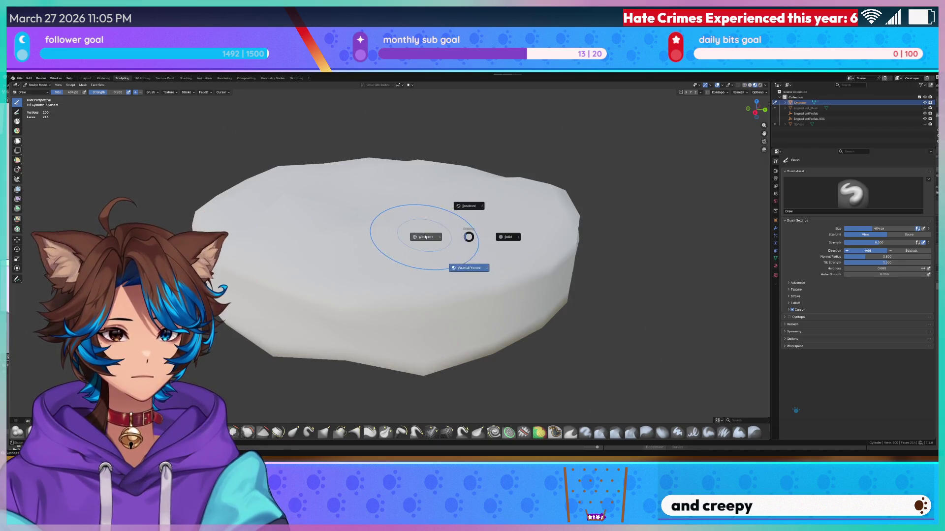
pyautogui.click(422, 273)
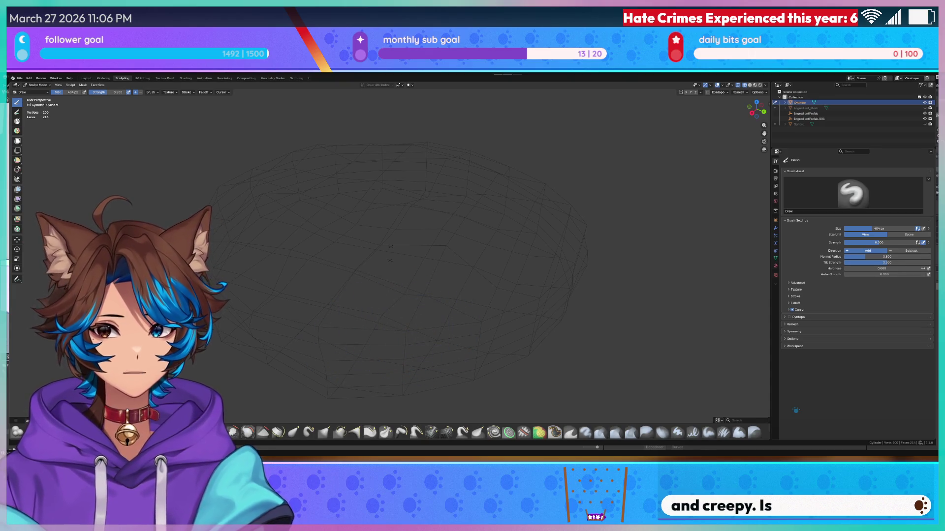
pyautogui.moveTo(448, 312)
pyautogui.mouseDown(button='middle')
pyautogui.moveTo(389, 276)
pyautogui.moveTo(352, 222)
pyautogui.mouseUp(button='middle')
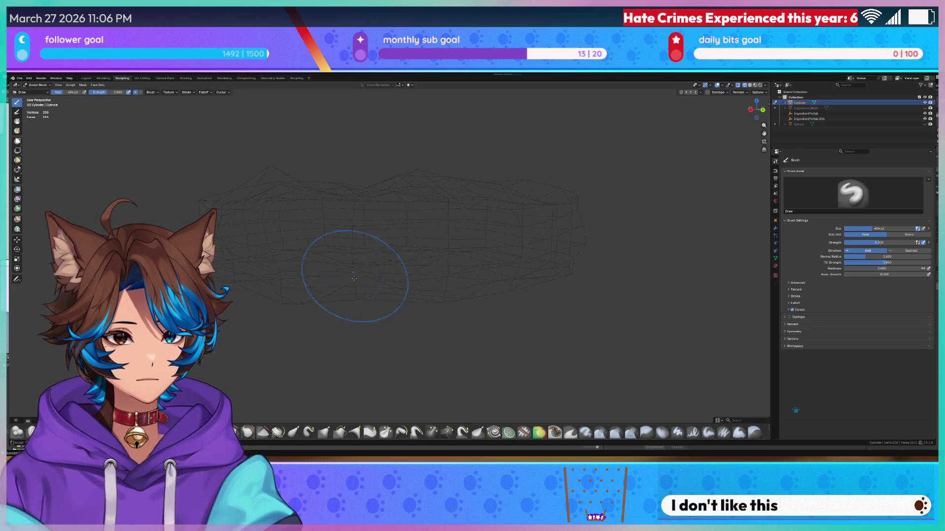
pyautogui.moveTo(358, 265)
pyautogui.mouseDown(button='middle')
pyautogui.moveTo(334, 212)
pyautogui.moveTo(403, 241)
pyautogui.moveTo(403, 191)
pyautogui.mouseUp(button='middle')
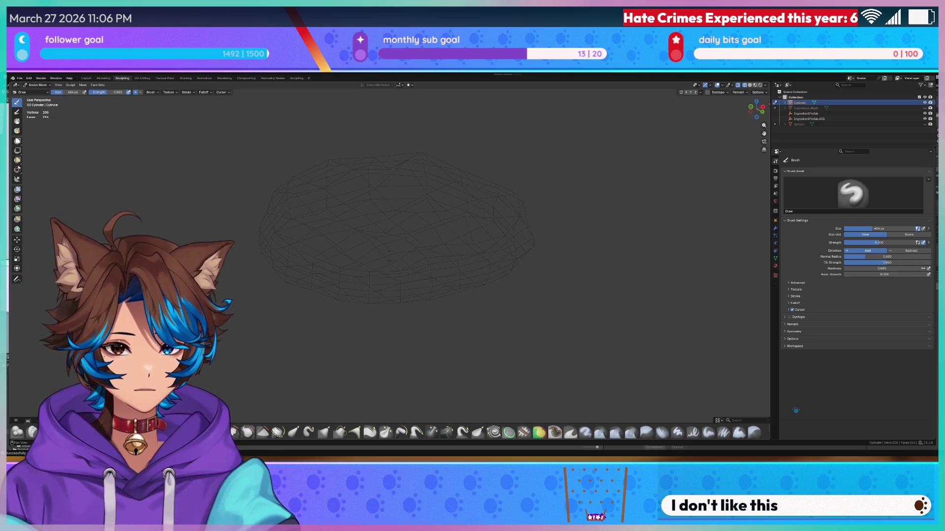
# - Try Inflate, then paint Blob brush strokes to puff the cylinder into a rounded blob
pyautogui.click(202, 432)
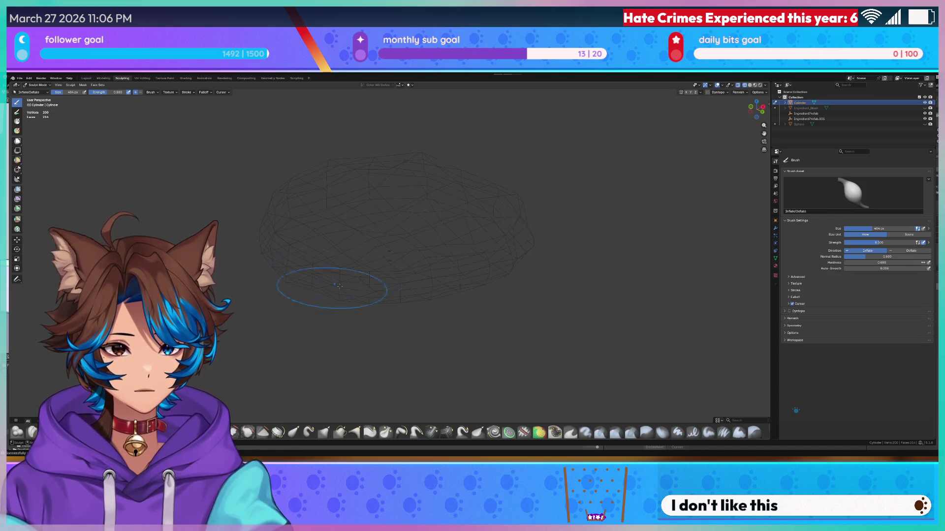
pyautogui.moveTo(391, 295)
pyautogui.mouseDown(button='middle')
pyautogui.moveTo(397, 228)
pyautogui.moveTo(392, 246)
pyautogui.mouseUp(button='middle')
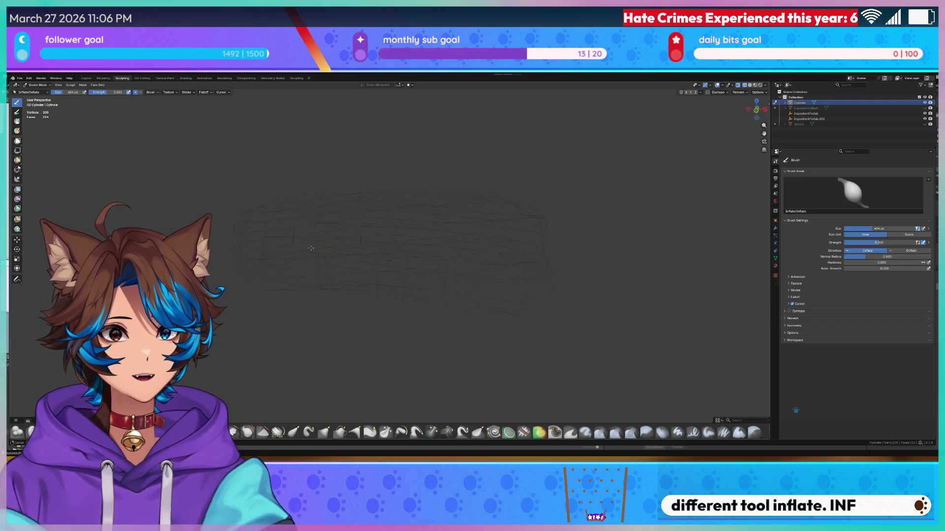
pyautogui.moveTo(454, 263); pyautogui.dragTo(415, 268, button='middle')
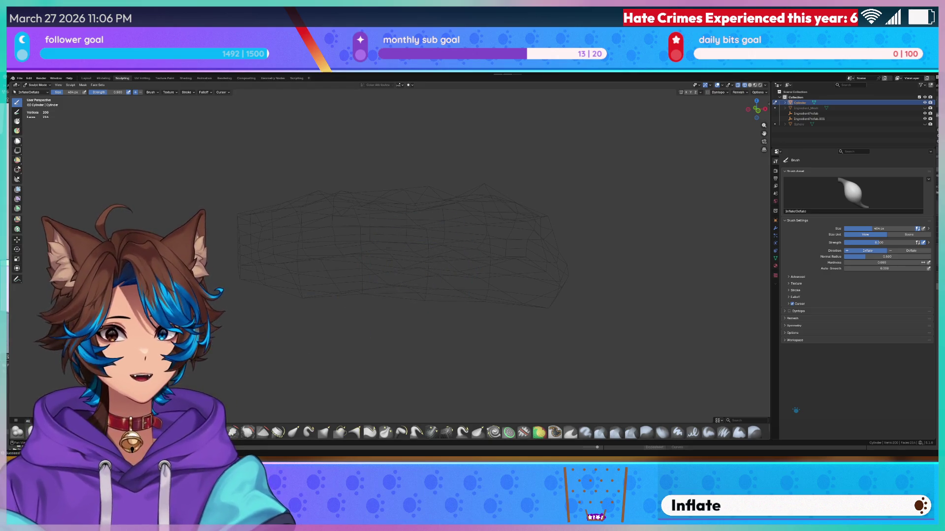
pyautogui.click(17, 431)
pyautogui.scroll(3, 474, 242)
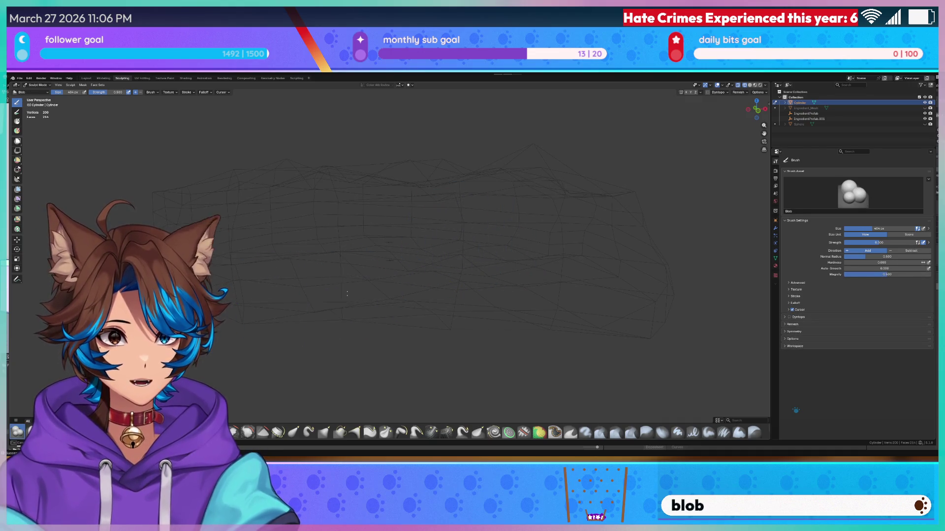
pyautogui.moveTo(331, 257)
pyautogui.mouseDown()
pyautogui.moveTo(386, 267)
pyautogui.moveTo(365, 288)
pyautogui.moveTo(453, 252)
pyautogui.moveTo(506, 296)
pyautogui.mouseUp()
pyautogui.scroll(-5, 506, 295)
pyautogui.moveTo(506, 295); pyautogui.dragTo(483, 354, button='middle')
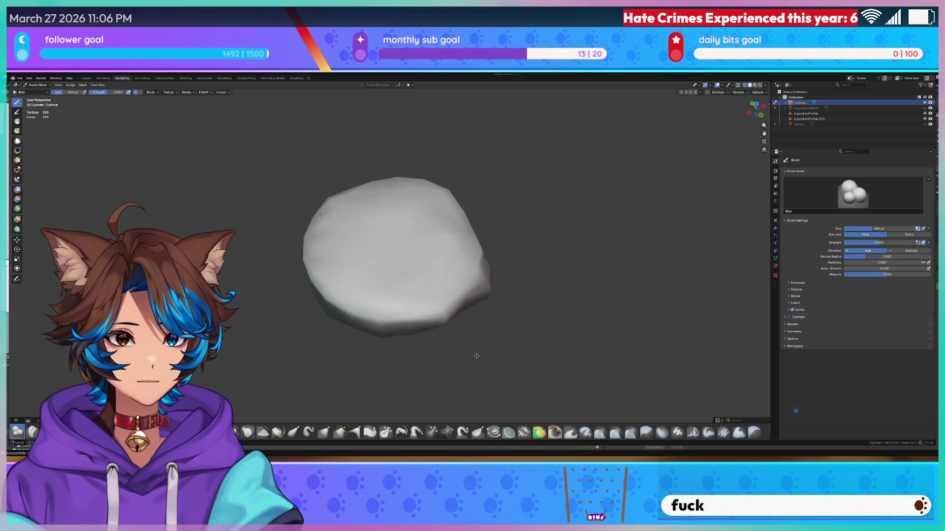
# - Round off the blob's bumpy lower-right edge with a Blob stroke, then check it from low and high angles
pyautogui.moveTo(483, 354)
pyautogui.keyDown('shift'); pyautogui.mouseDown()
pyautogui.moveTo(532, 290)
pyautogui.moveTo(568, 305)
pyautogui.mouseUp(); pyautogui.keyUp('shift')
pyautogui.scroll(4, 568, 305)
pyautogui.moveTo(449, 270); pyautogui.dragTo(495, 198, button='middle')
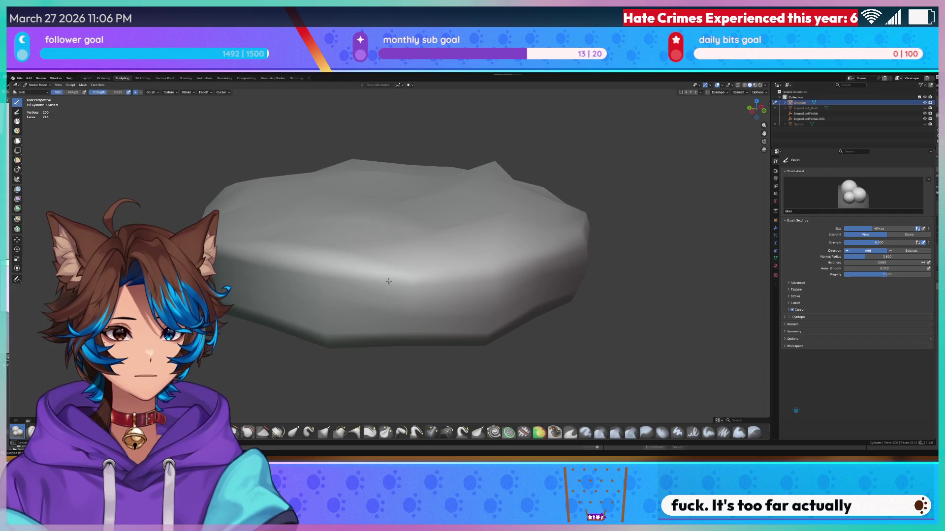
pyautogui.moveTo(327, 291)
pyautogui.mouseDown(button='middle')
pyautogui.moveTo(422, 221)
pyautogui.moveTo(360, 250)
pyautogui.moveTo(418, 240)
pyautogui.moveTo(538, 251)
pyautogui.moveTo(478, 226)
pyautogui.mouseUp(button='middle')
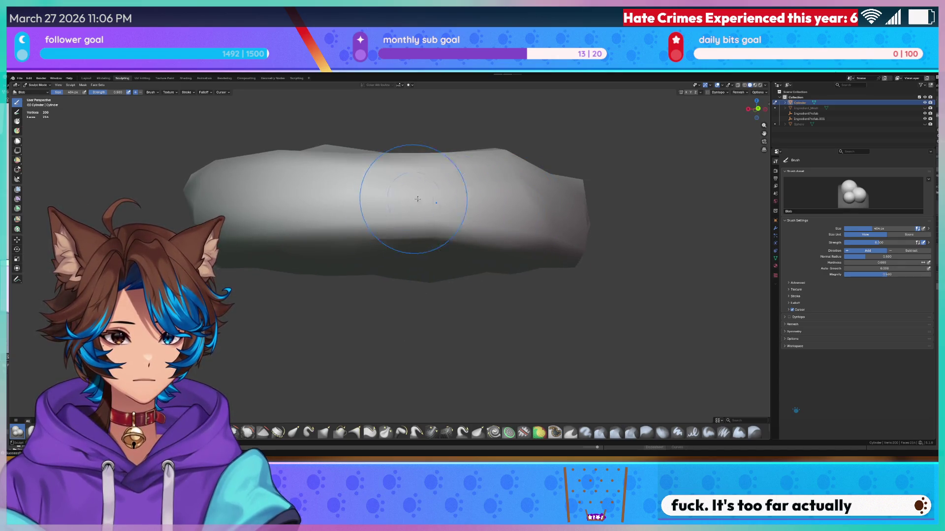
pyautogui.moveTo(415, 194)
pyautogui.mouseDown(button='middle')
pyautogui.moveTo(460, 256)
pyautogui.moveTo(513, 293)
pyautogui.mouseUp(button='middle')
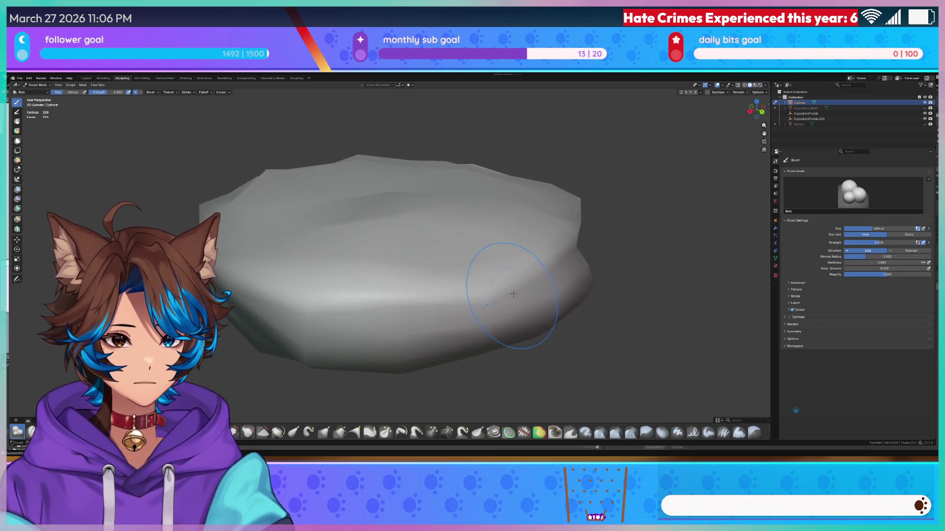
pyautogui.moveTo(482, 264); pyautogui.dragTo(460, 238, button='middle')
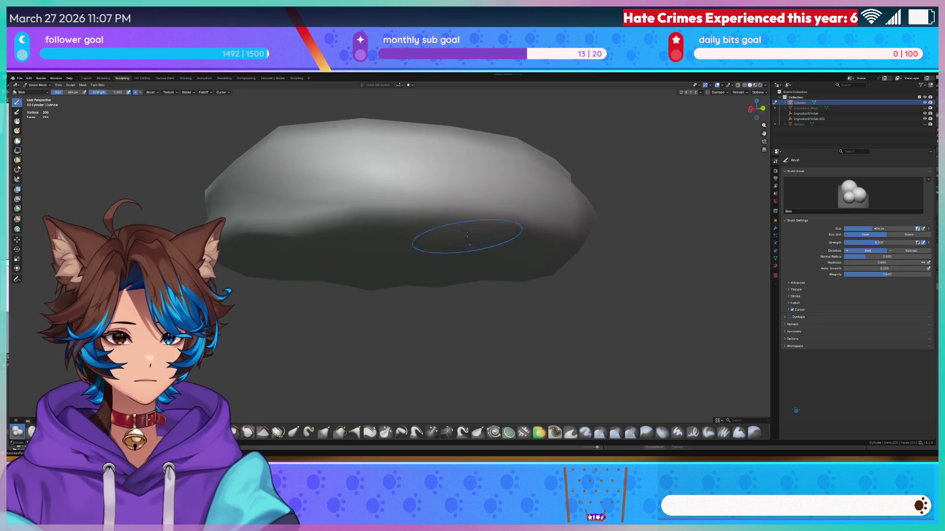
pyautogui.moveTo(478, 208)
pyautogui.mouseDown(button='middle')
pyautogui.moveTo(478, 237)
pyautogui.moveTo(492, 225)
pyautogui.moveTo(504, 266)
pyautogui.mouseUp(button='middle')
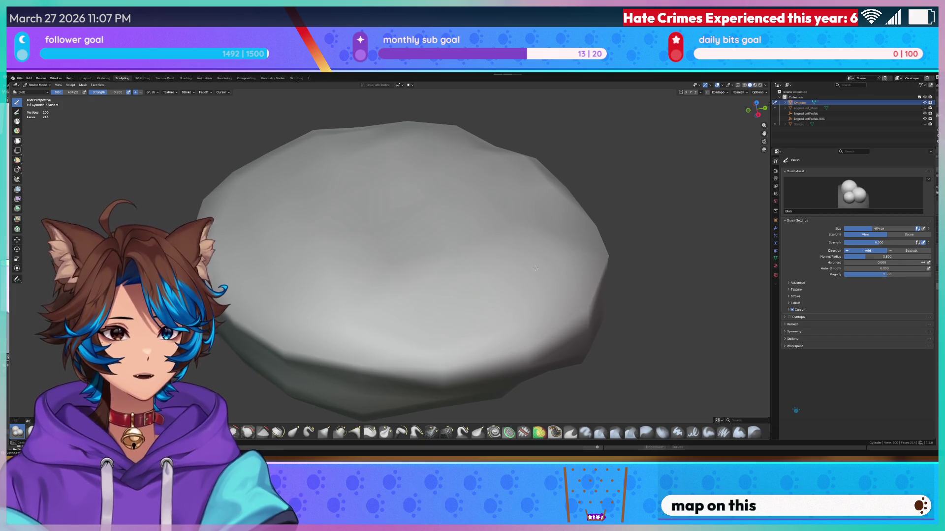
# - Orbit between top-down and low side views to inspect the rounded blob shape
pyautogui.moveTo(447, 238); pyautogui.dragTo(358, 249, button='middle')
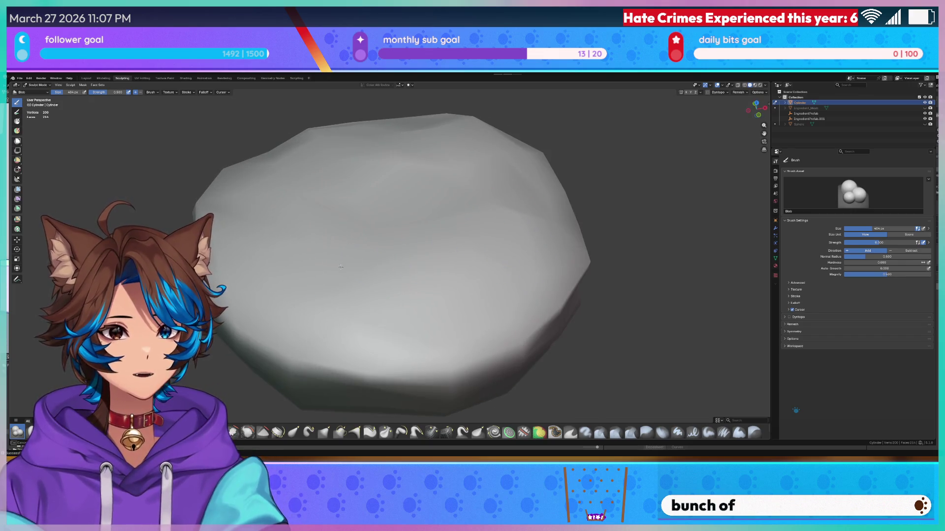
pyautogui.moveTo(315, 270)
pyautogui.mouseDown(button='middle')
pyautogui.moveTo(377, 293)
pyautogui.moveTo(297, 271)
pyautogui.moveTo(275, 237)
pyautogui.moveTo(306, 238)
pyautogui.moveTo(316, 219)
pyautogui.moveTo(328, 229)
pyautogui.moveTo(371, 209)
pyautogui.moveTo(405, 231)
pyautogui.moveTo(424, 278)
pyautogui.moveTo(420, 340)
pyautogui.moveTo(443, 306)
pyautogui.mouseUp(button='middle')
pyautogui.scroll(2, 428, 288)
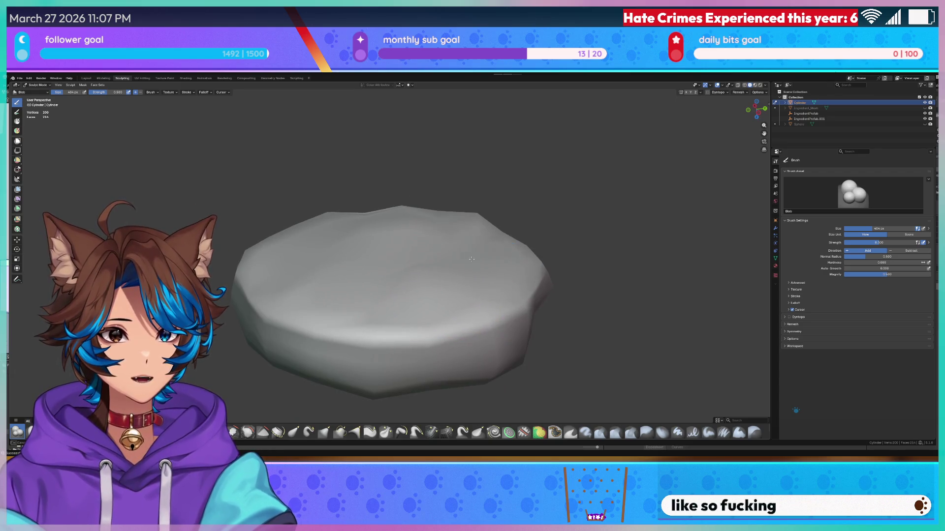
pyautogui.moveTo(472, 258); pyautogui.dragTo(475, 299, button='middle')
pyautogui.moveTo(373, 301); pyautogui.dragTo(362, 308, button='middle')
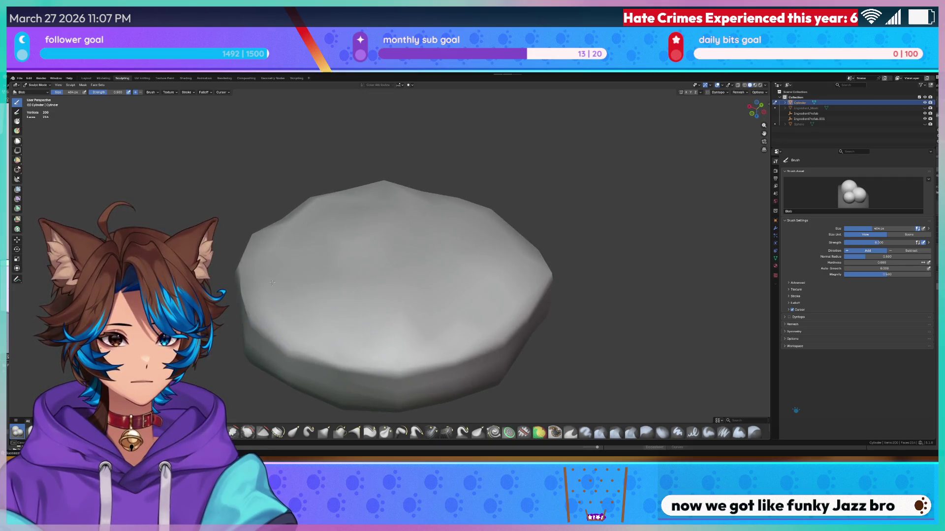
pyautogui.moveTo(349, 229); pyautogui.dragTo(333, 232, button='middle')
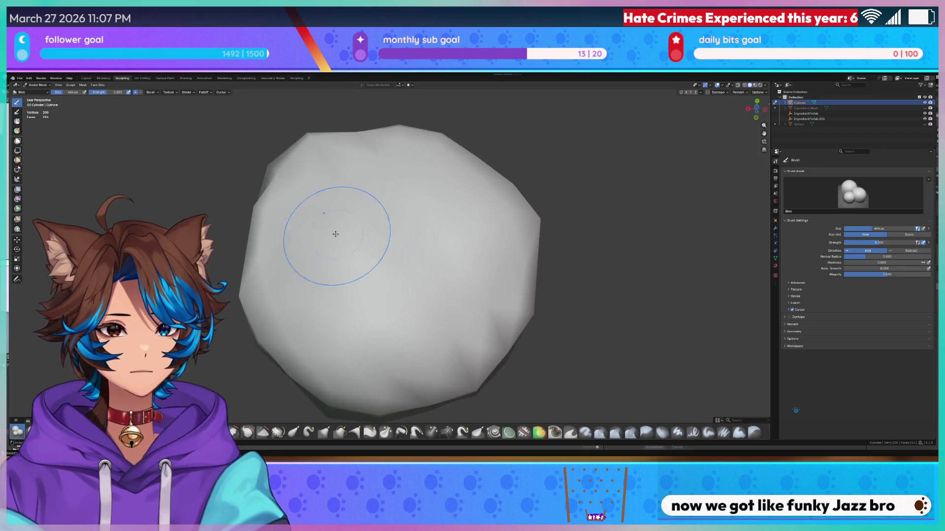
pyautogui.moveTo(308, 268)
pyautogui.mouseDown(button='middle')
pyautogui.moveTo(383, 229)
pyautogui.moveTo(322, 273)
pyautogui.moveTo(374, 207)
pyautogui.moveTo(413, 232)
pyautogui.moveTo(447, 155)
pyautogui.moveTo(389, 305)
pyautogui.moveTo(413, 322)
pyautogui.mouseUp(button='middle')
# - Show the mesh as wireframe, enter Edit Mode, and save the disc to Bobaur.blend
pyautogui.press('z')
pyautogui.click(364, 323)
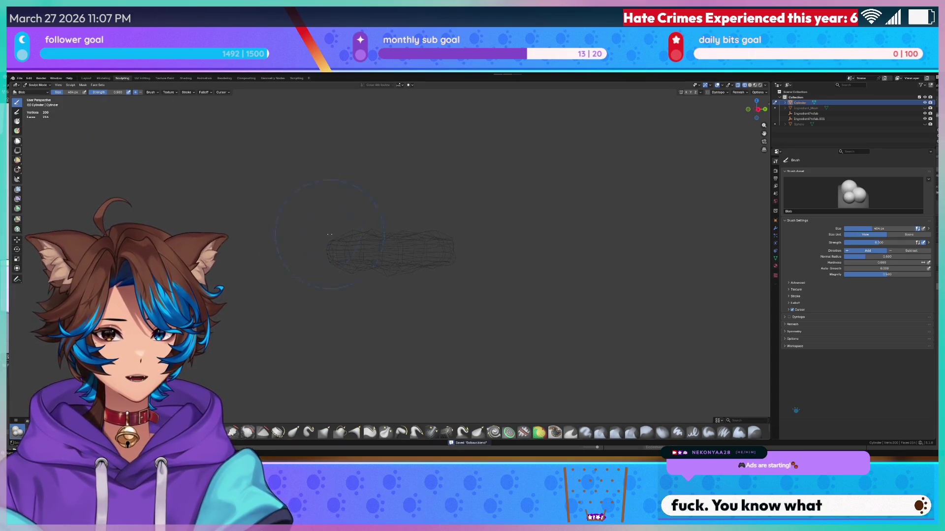
pyautogui.press('Tab')
pyautogui.scroll(3, 388, 246)
pyautogui.click(19, 78)
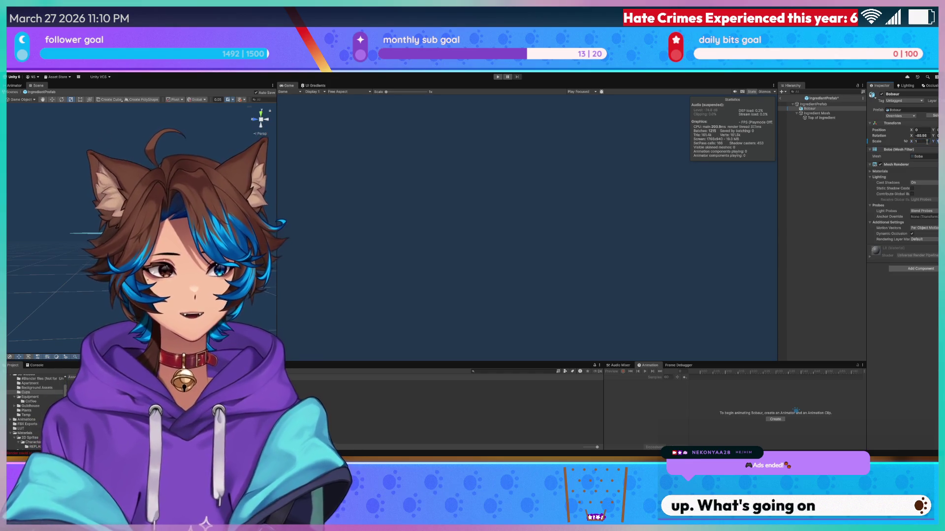
# - Duplicate the Bobaur object, undo the Bobaur (1) copy, and select IngredientPrefab
pyautogui.keyDown('alt'); pyautogui.moveTo(148, 207); pyautogui.dragTo(167, 194); pyautogui.keyUp('alt')
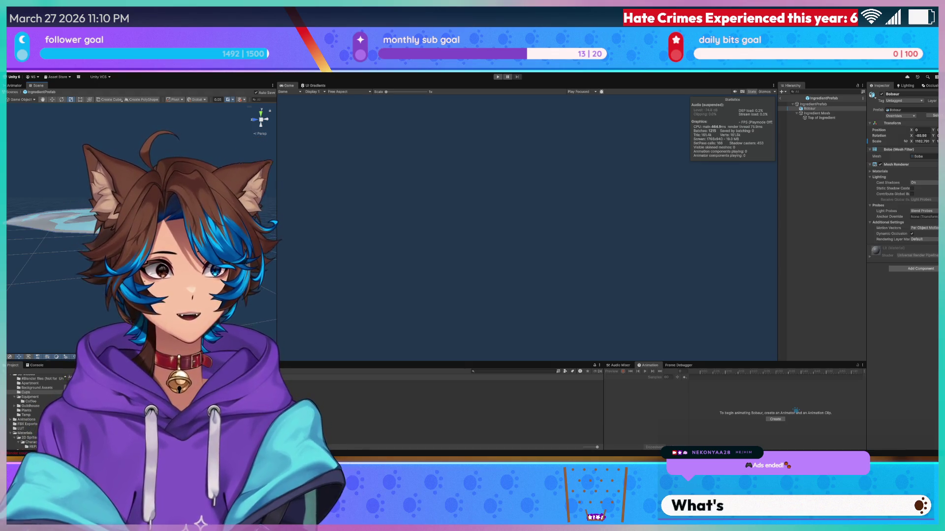
pyautogui.press('Left')
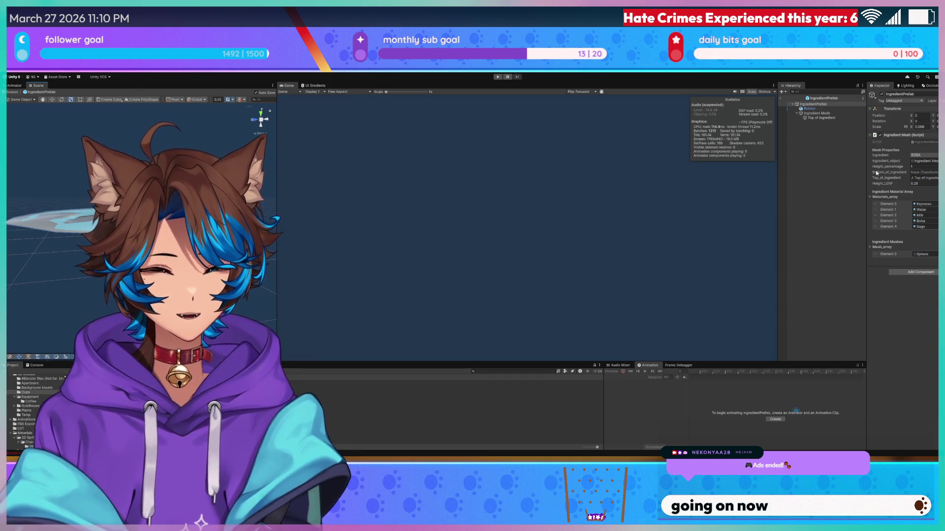
pyautogui.click(822, 110)
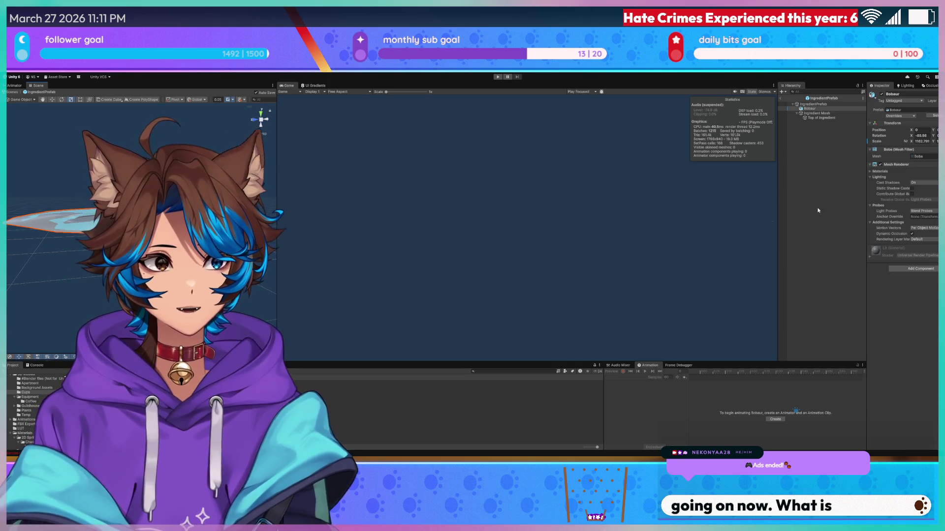
pyautogui.hotkey('ctrl', 'd')
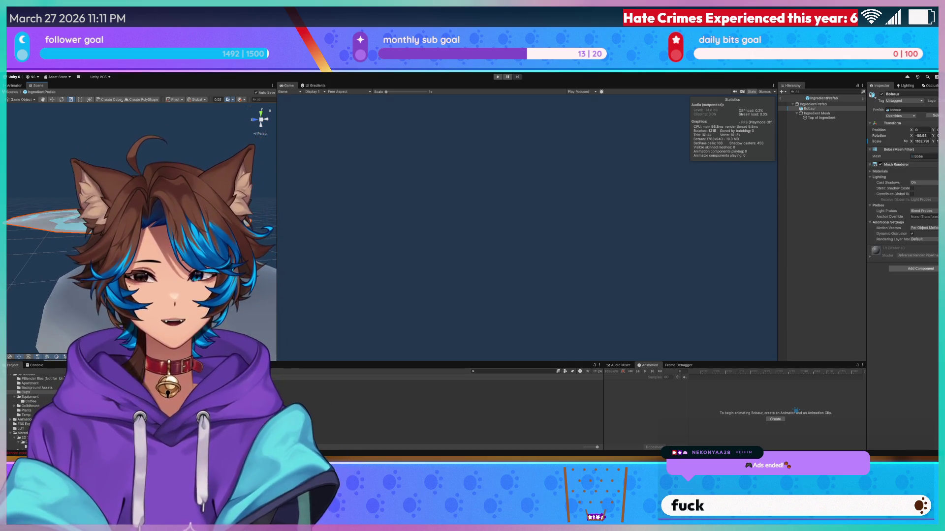
pyautogui.keyDown('alt'); pyautogui.moveTo(148, 222); pyautogui.dragTo(158, 245); pyautogui.keyUp('alt')
pyautogui.hotkey('ctrl', 'z')
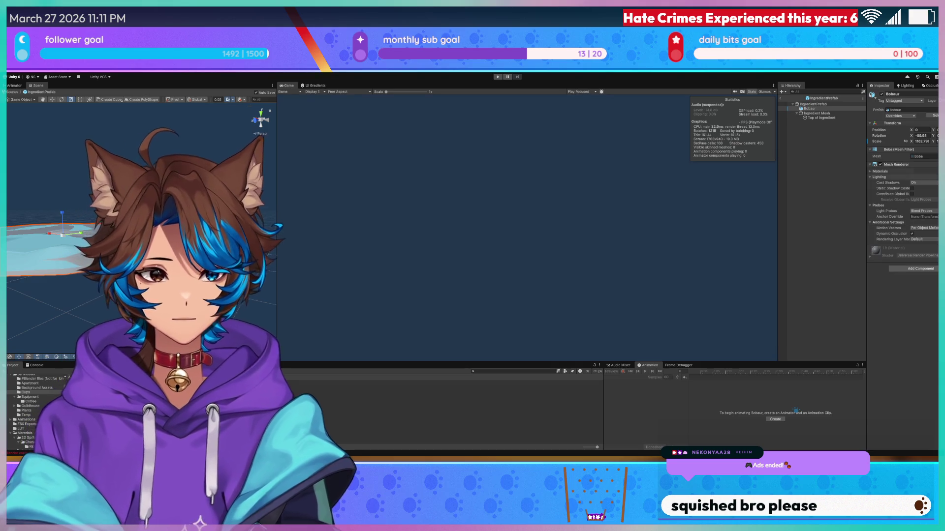
pyautogui.click(813, 104)
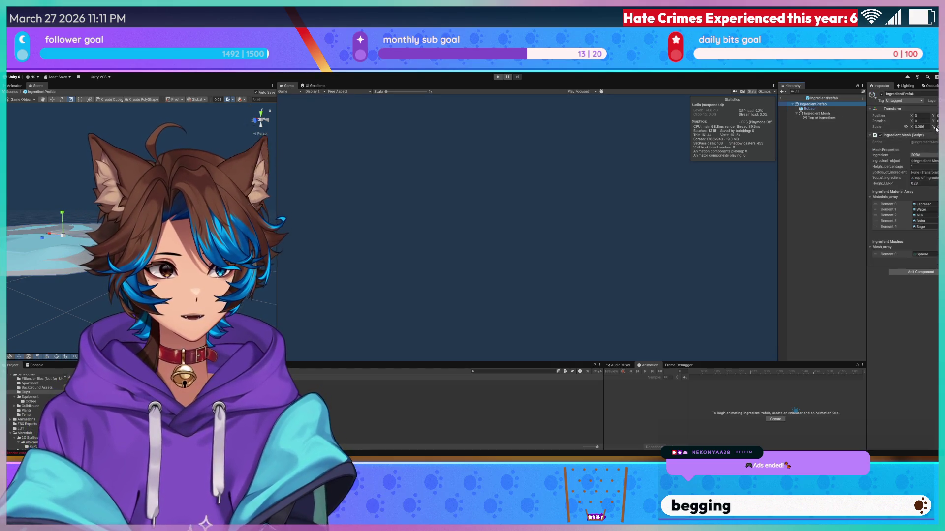
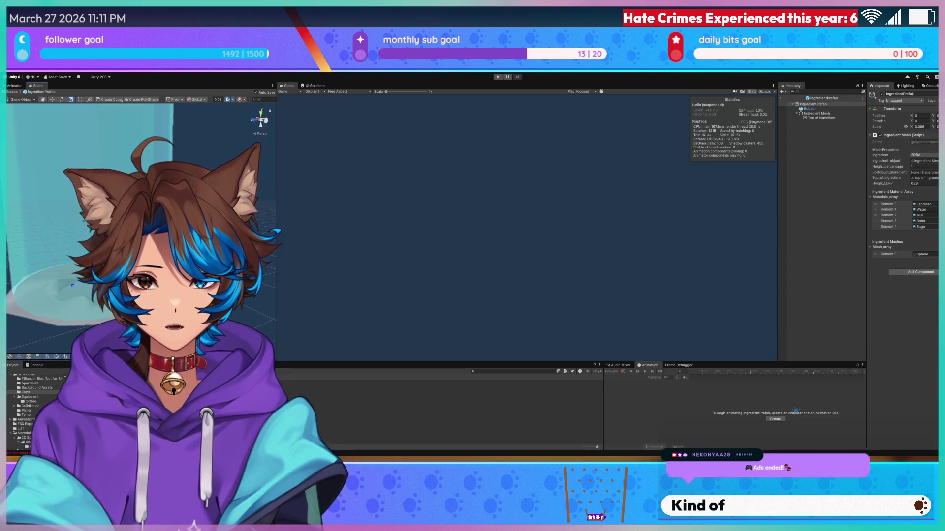
# - Rescale the Bobaur boba disc in the Inspector and orbit the Scene view to check it
pyautogui.click(72, 285)
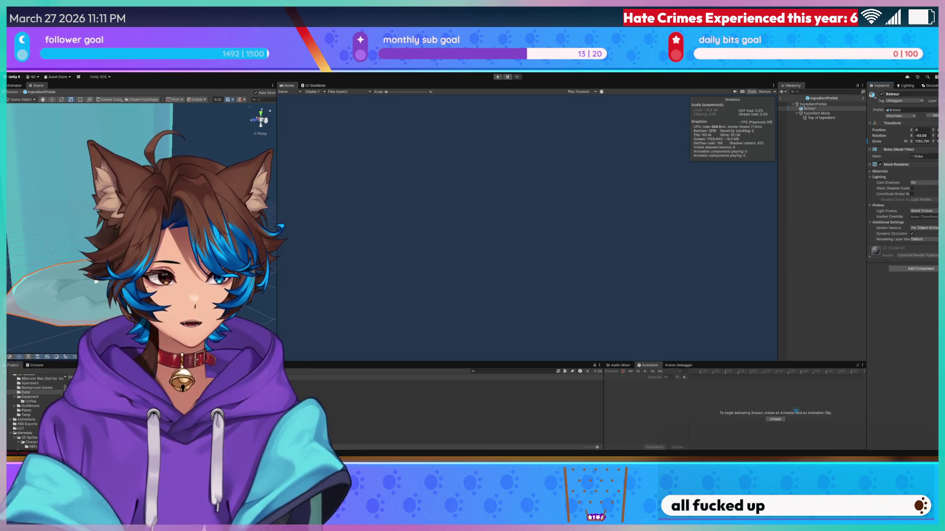
pyautogui.click(905, 141)
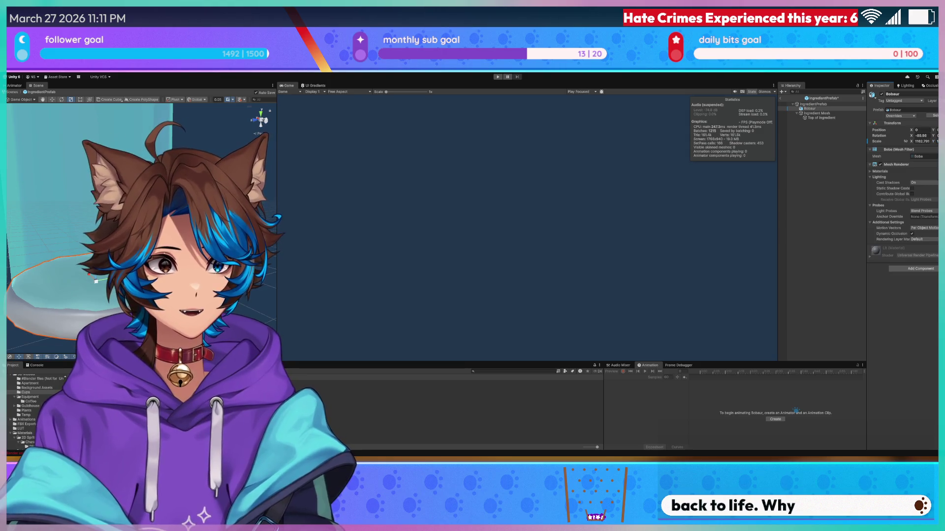
pyautogui.moveTo(85, 307)
pyautogui.mouseDown(button='right')
pyautogui.moveTo(70, 331)
pyautogui.moveTo(92, 331)
pyautogui.mouseUp(button='right')
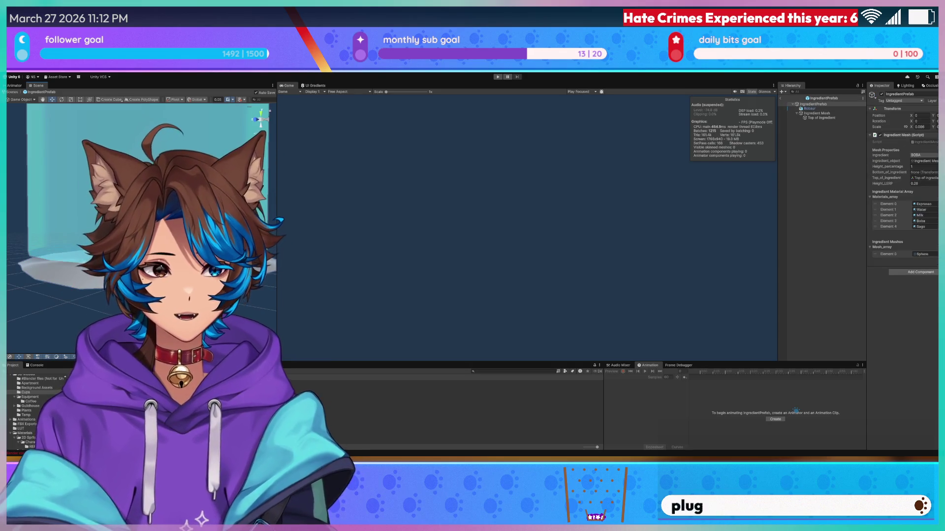
# - Reselect the IngredientPrefab root and Bobaur, then exit prefab mode back to the Cafe Scene
pyautogui.click(813, 104)
pyautogui.click(810, 109)
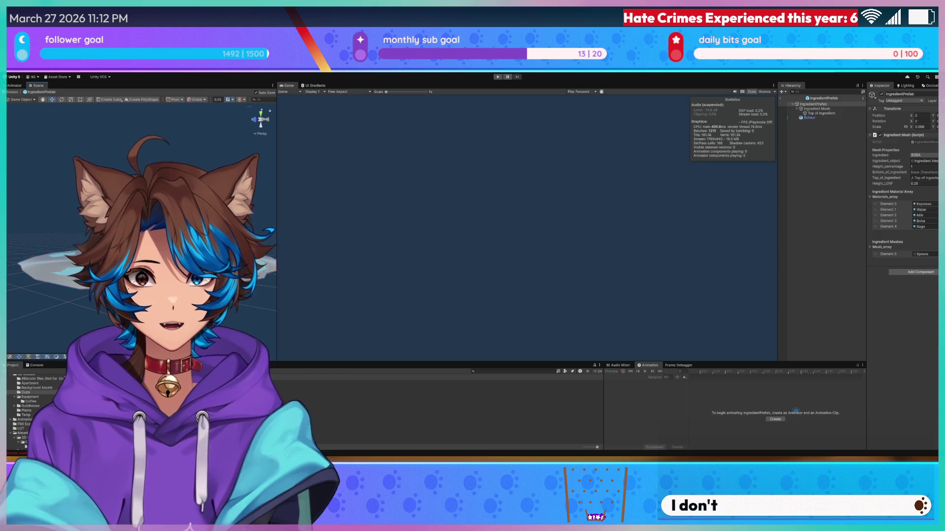
pyautogui.click(813, 103)
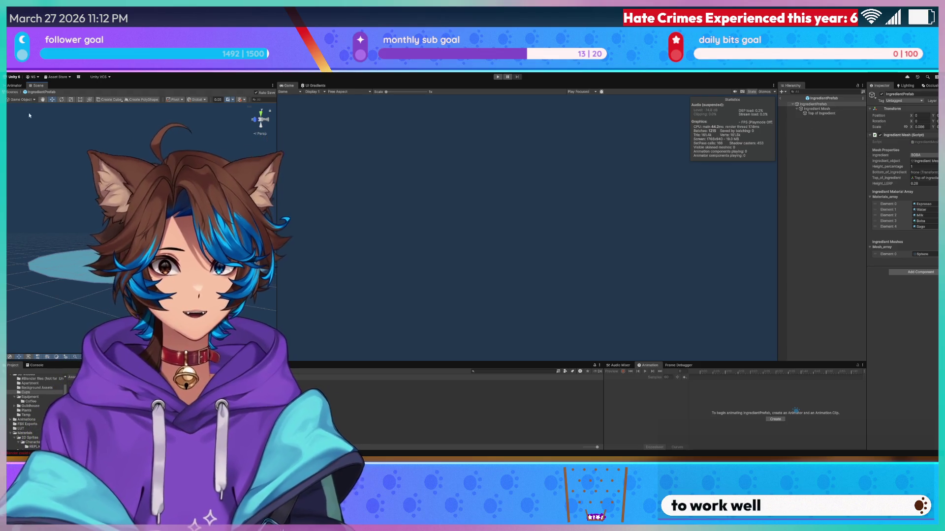
pyautogui.click(6, 92)
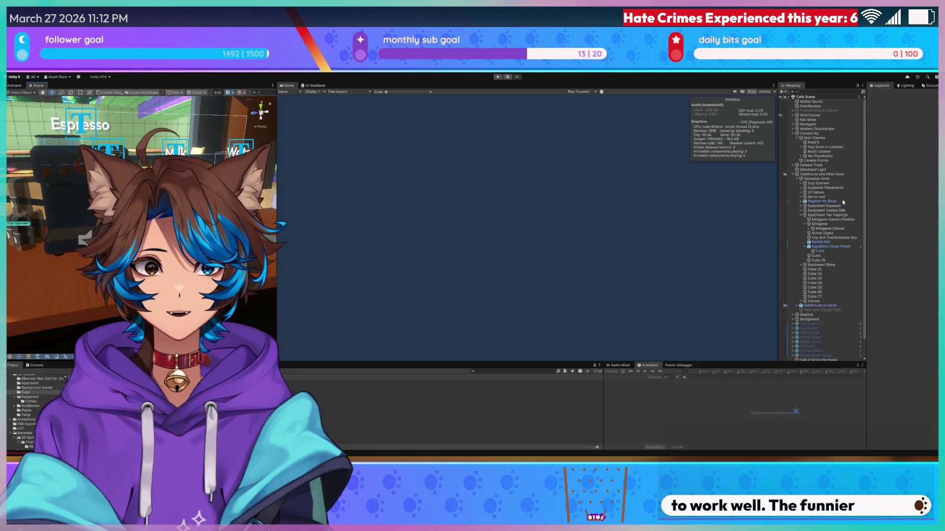
# - Browse Prefabs to the Cups folder and start the café game in Play mode
pyautogui.scroll(-4, 19, 408)
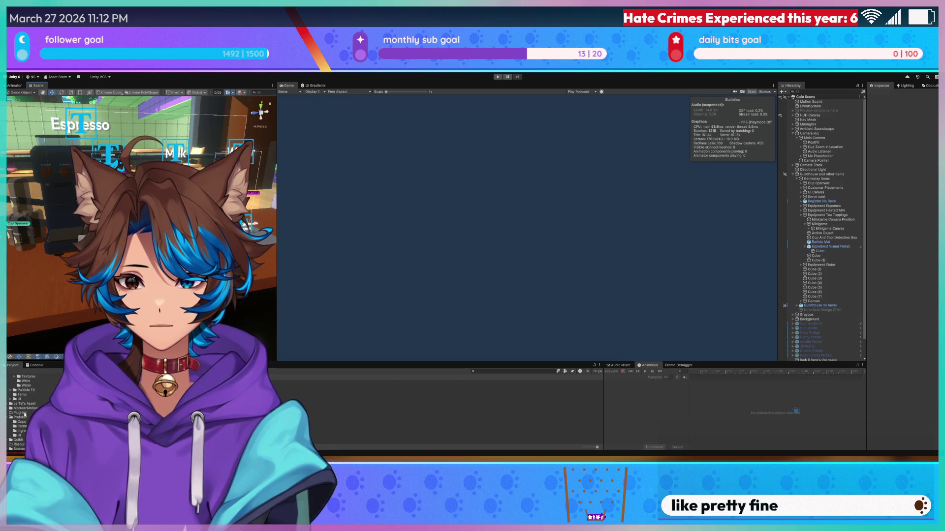
pyautogui.click(18, 435)
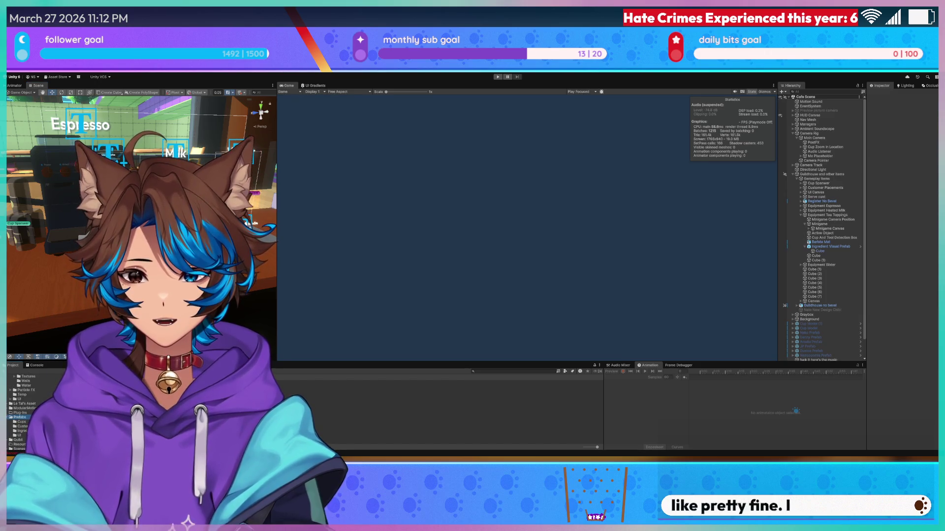
pyautogui.click(20, 418)
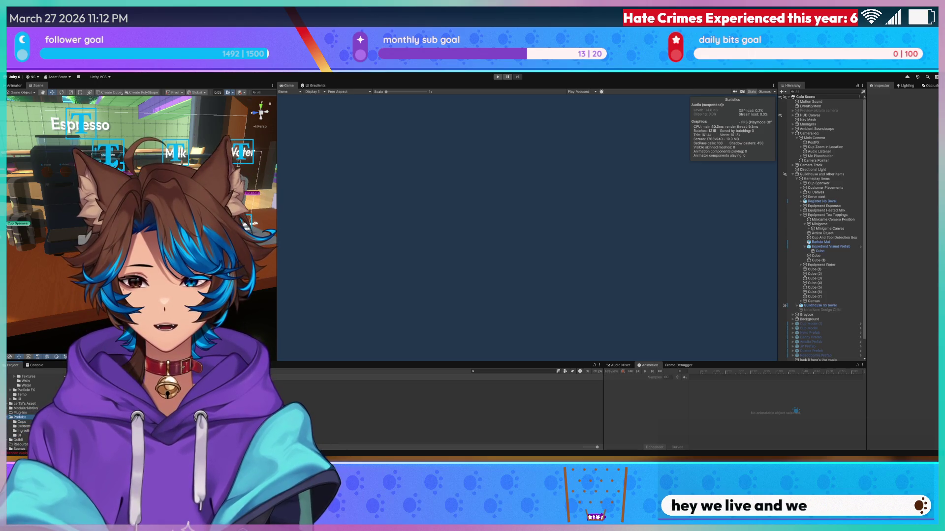
pyautogui.click(22, 422)
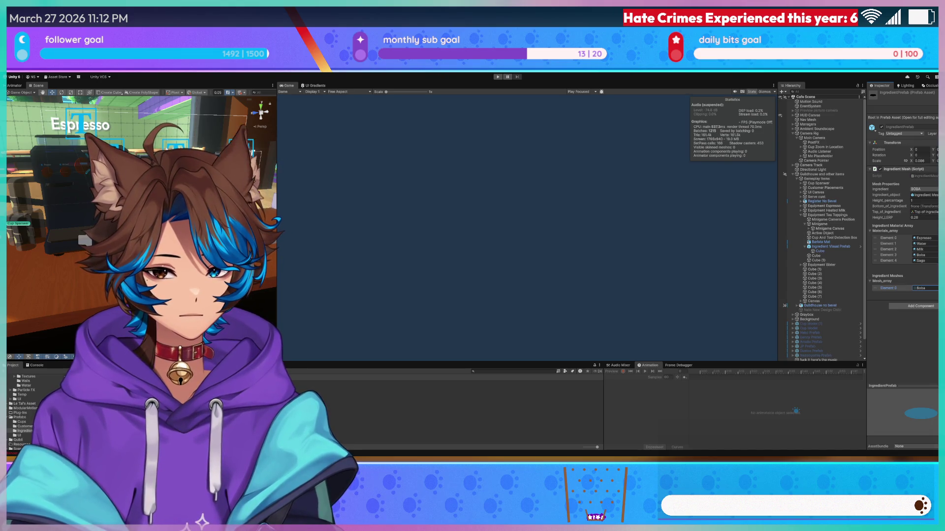
pyautogui.click(498, 77)
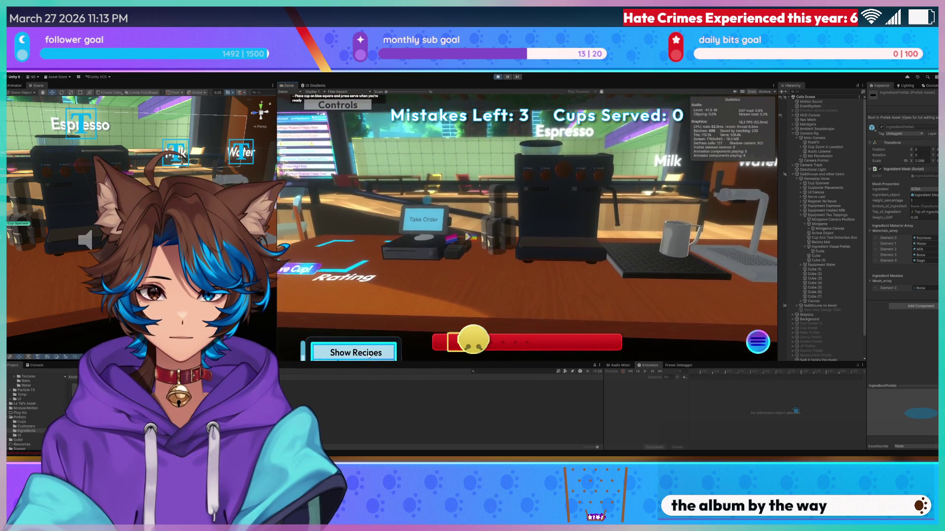
# - Swing the game camera across the counter and take the Double Shot Latte order
pyautogui.moveTo(473, 344)
pyautogui.mouseDown()
pyautogui.moveTo(451, 340)
pyautogui.moveTo(604, 346)
pyautogui.moveTo(492, 339)
pyautogui.mouseUp()
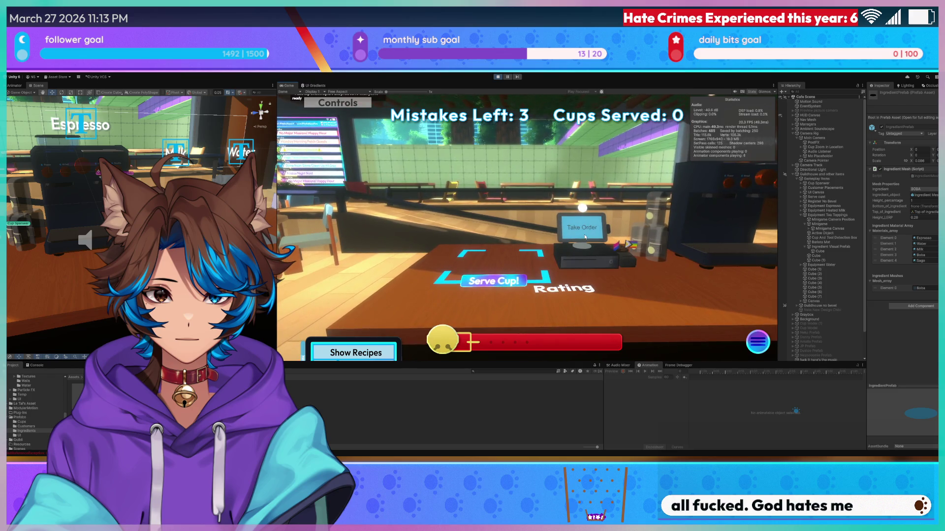
pyautogui.moveTo(505, 340); pyautogui.dragTo(647, 344)
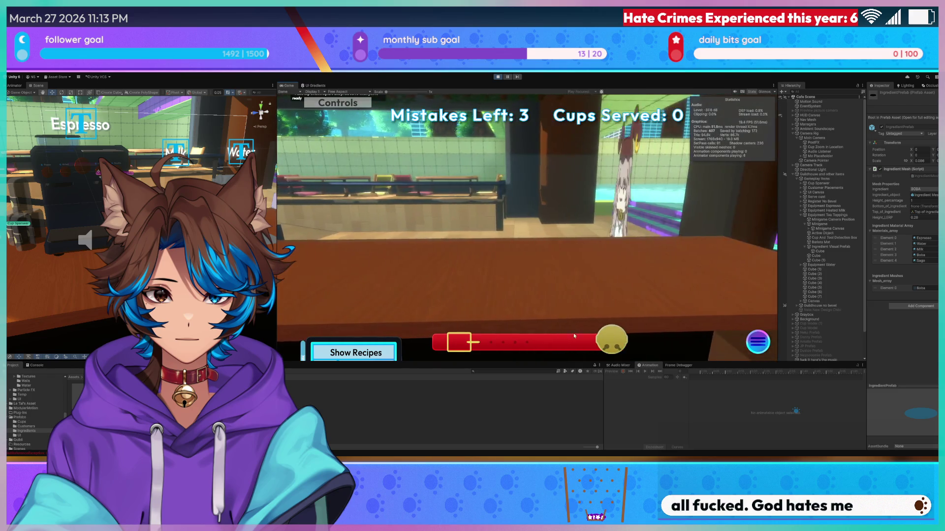
pyautogui.click(491, 264)
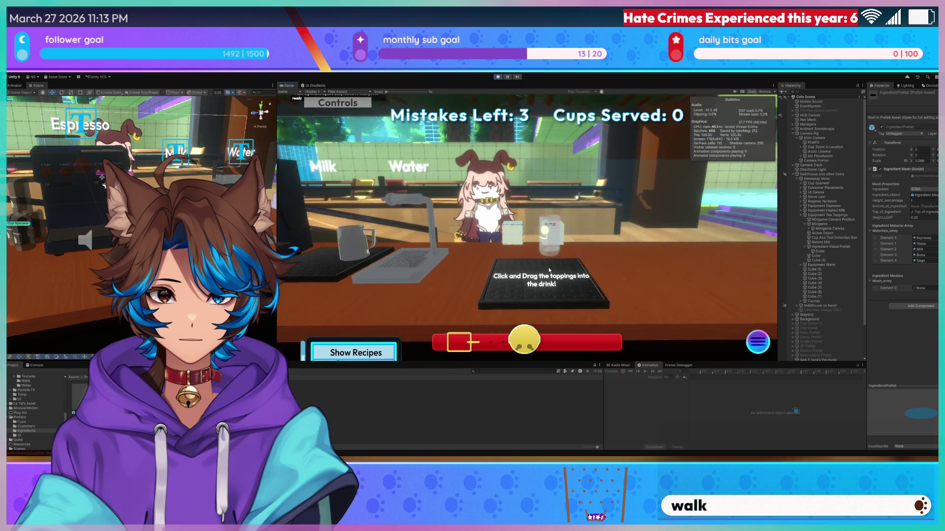
# - Zoom in and out on the cup at the toppings mat, then pour milk into the drink
pyautogui.click(549, 269)
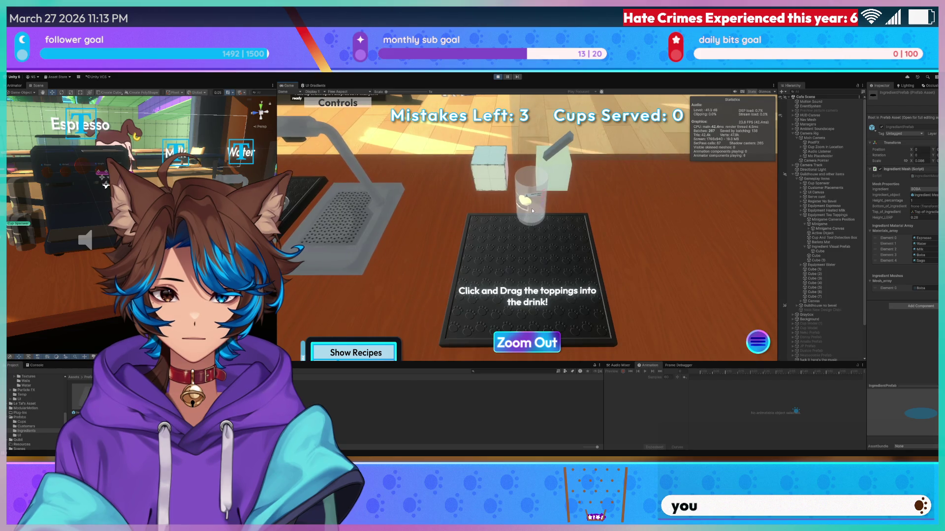
pyautogui.click(526, 229)
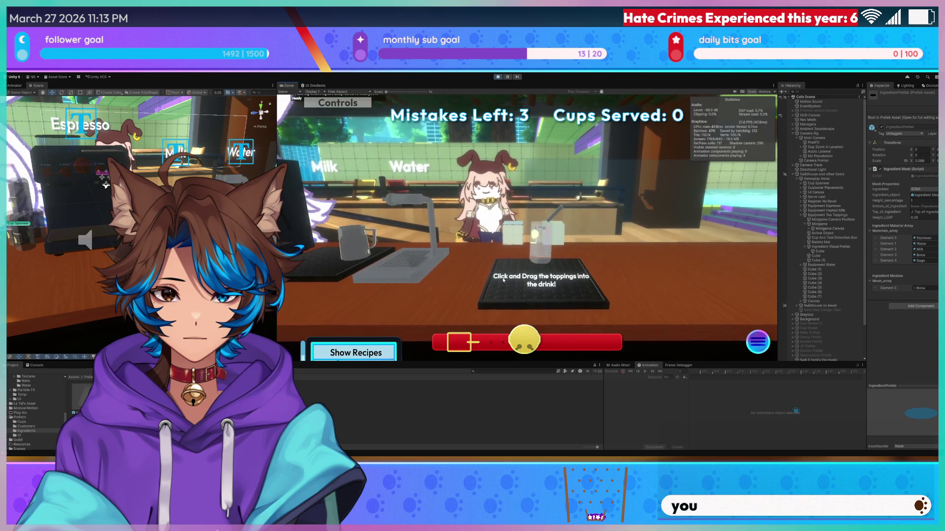
pyautogui.click(526, 261)
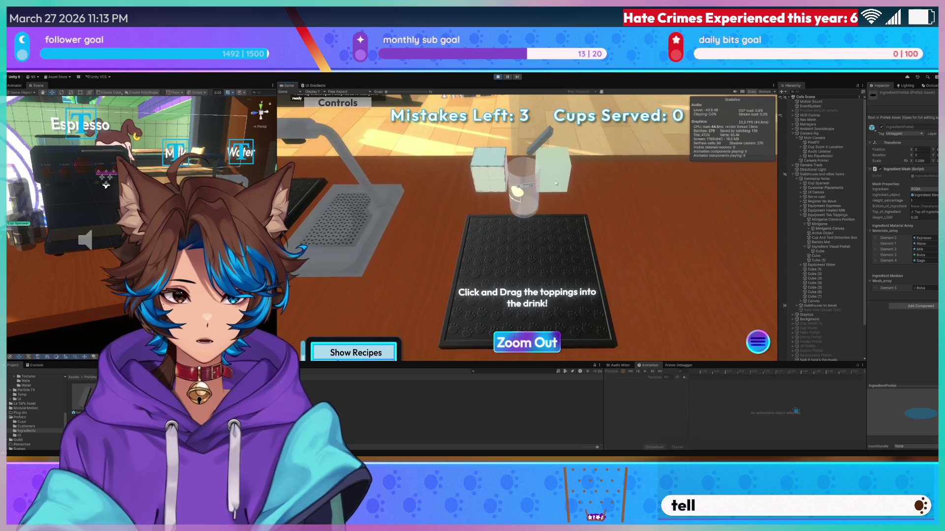
pyautogui.click(527, 343)
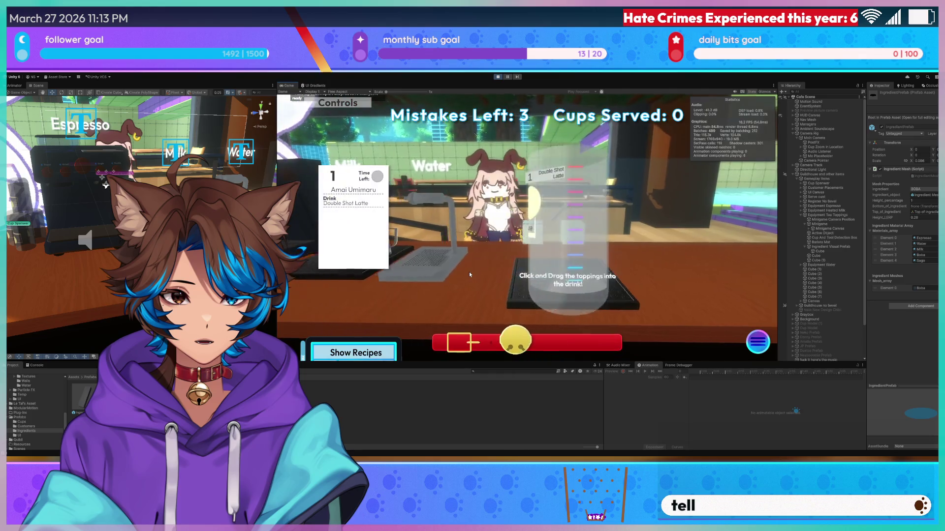
pyautogui.click(491, 265)
pyautogui.moveTo(539, 236)
pyautogui.mouseDown()
pyautogui.moveTo(561, 169)
pyautogui.moveTo(609, 315)
pyautogui.mouseUp()
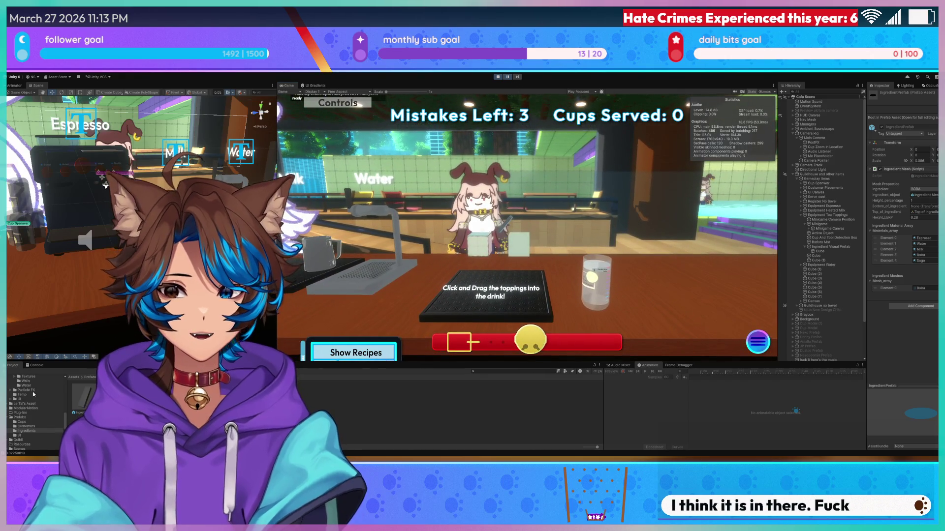
# - Select the cup clone's first IngredientPrefab(Clone) Ingredient Mesh and frame it in the Scene view
pyautogui.scroll(5, 38, 393)
pyautogui.scroll(5, 37, 392)
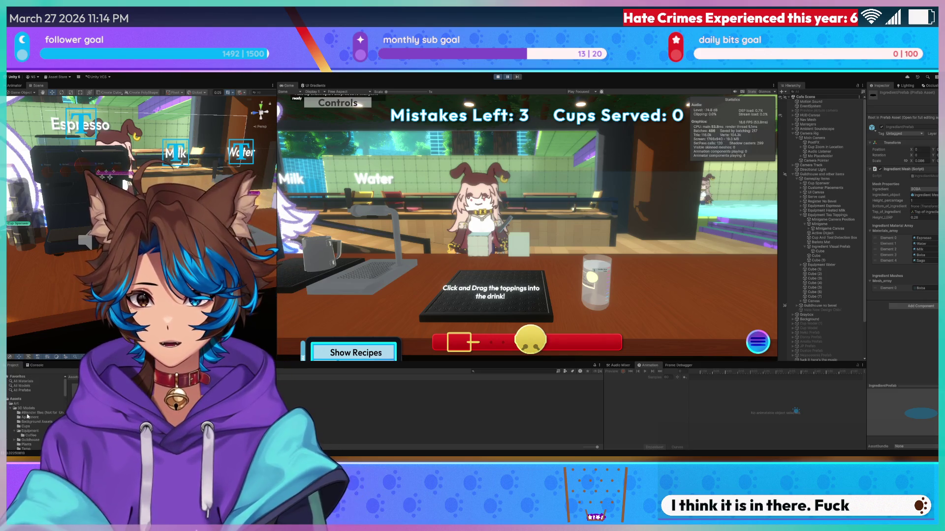
pyautogui.scroll(-3, 839, 322)
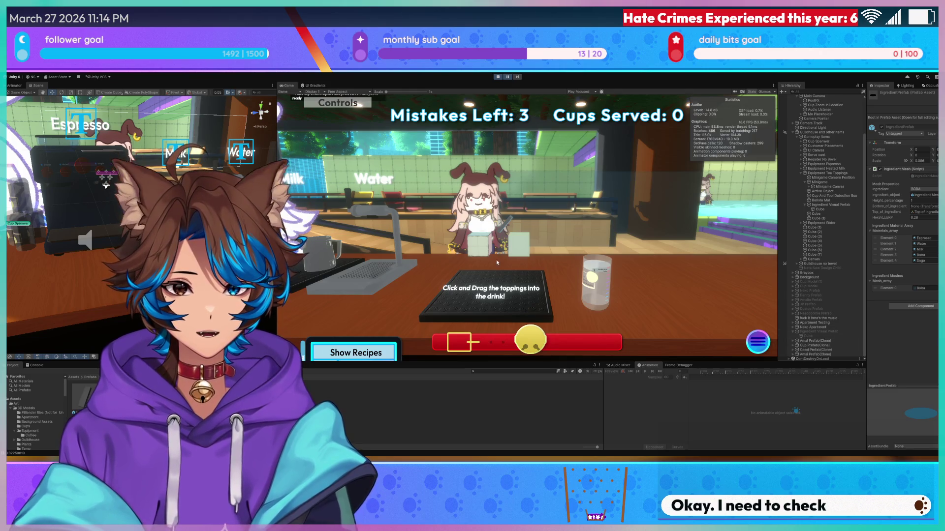
pyautogui.moveTo(105, 185)
pyautogui.mouseDown(button='right')
pyautogui.moveTo(46, 261)
pyautogui.moveTo(92, 269)
pyautogui.mouseUp(button='right')
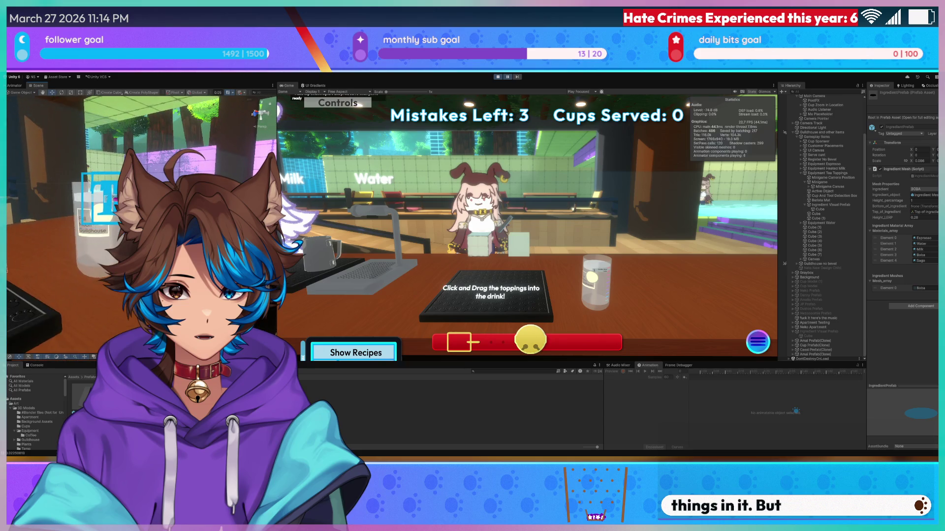
pyautogui.click(91, 269)
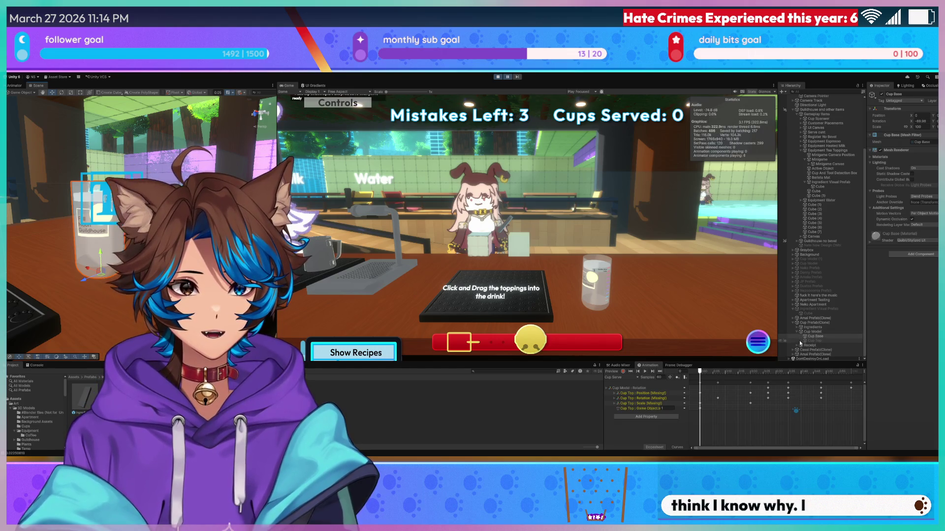
pyautogui.click(800, 327)
pyautogui.click(812, 333)
pyautogui.press('Right')
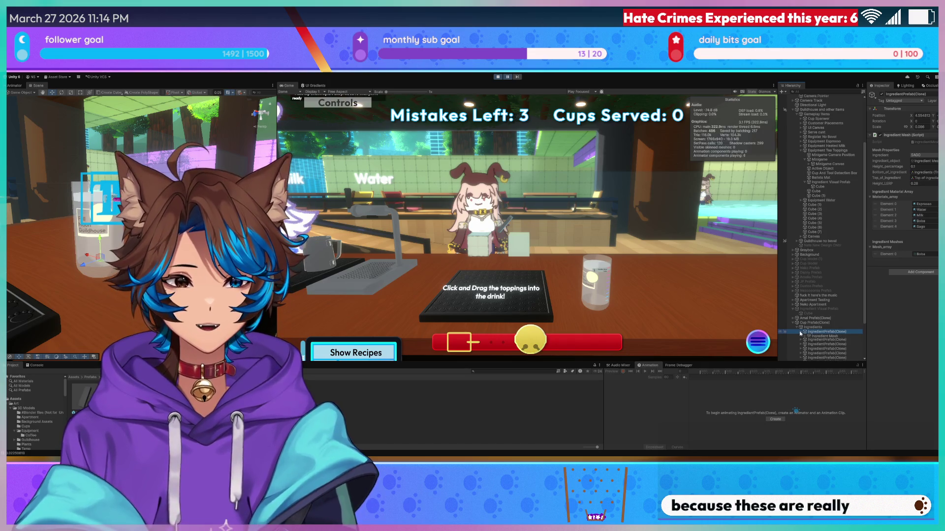
pyautogui.click(819, 336)
pyautogui.doubleClick(820, 337)
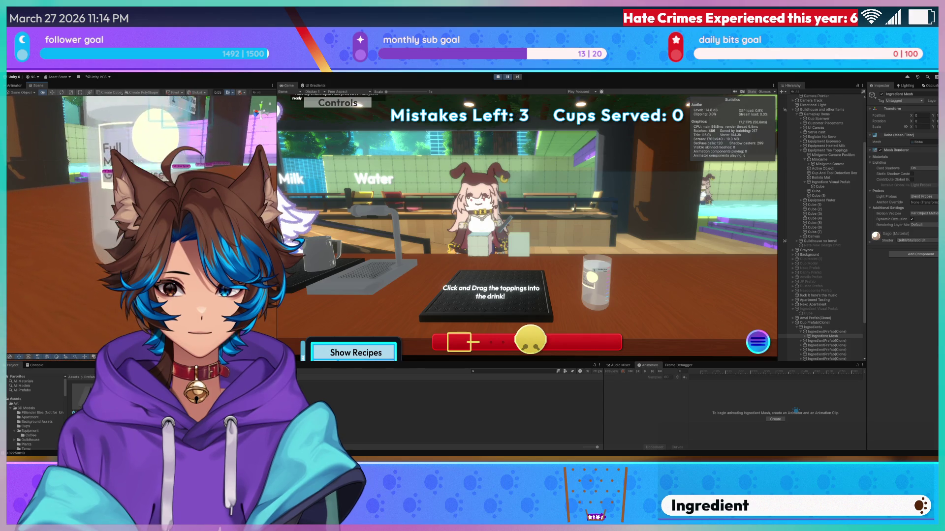
# - Check Top of Ingredient and the clone's script fields, then browse to Apartment > Background Assets
pyautogui.click(805, 337)
pyautogui.click(817, 341)
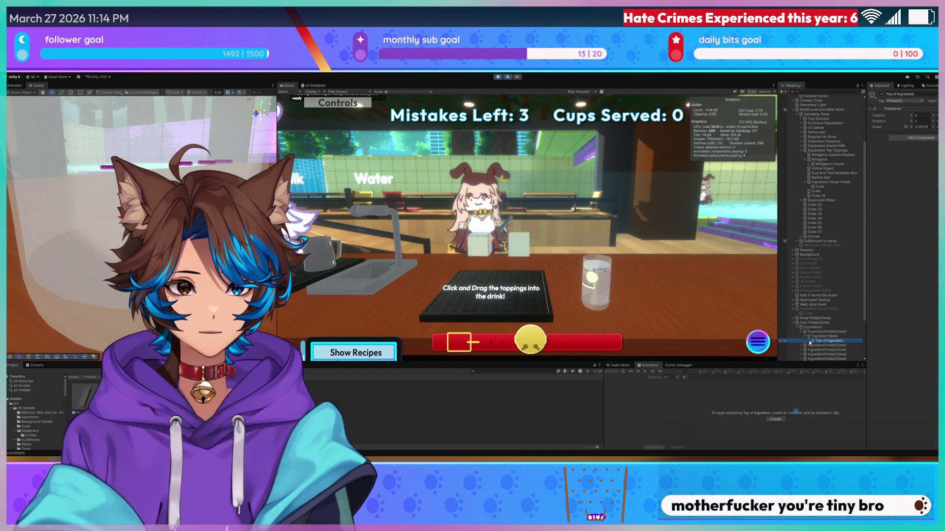
pyautogui.click(817, 336)
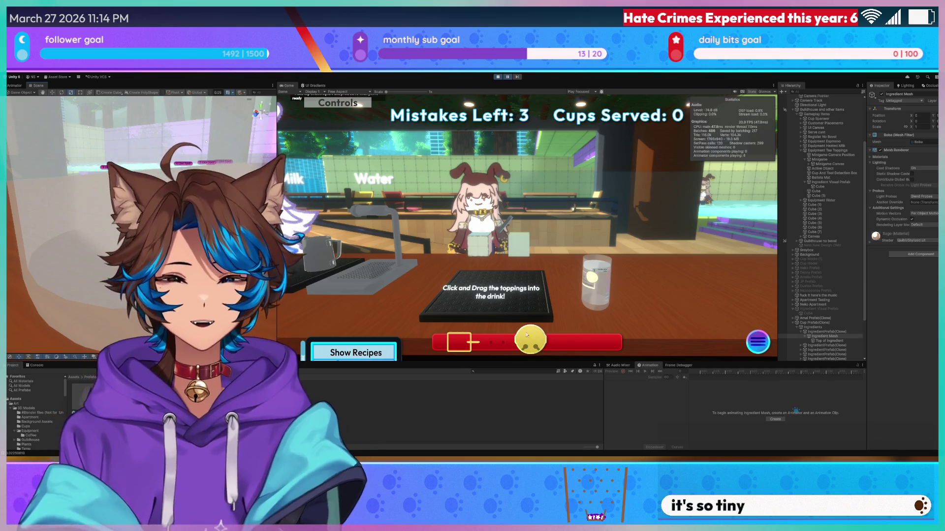
pyautogui.scroll(-2, 31, 422)
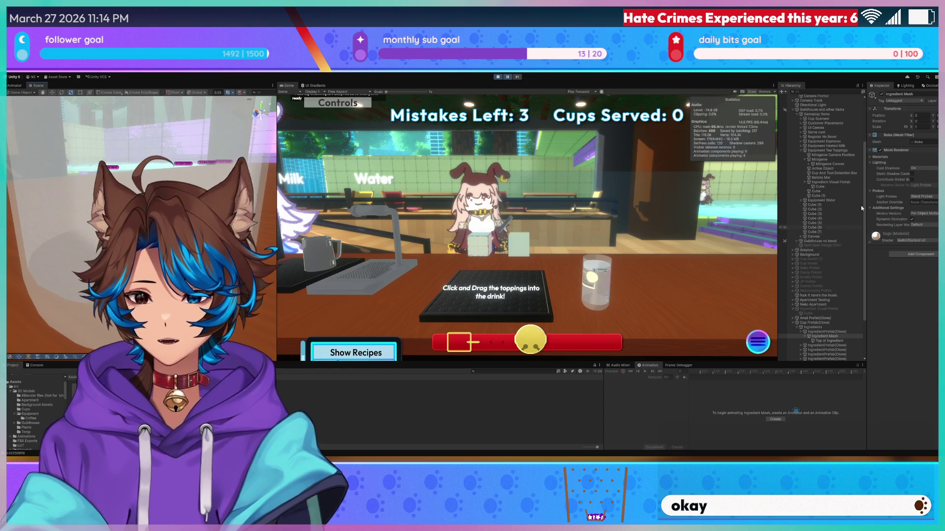
pyautogui.click(820, 332)
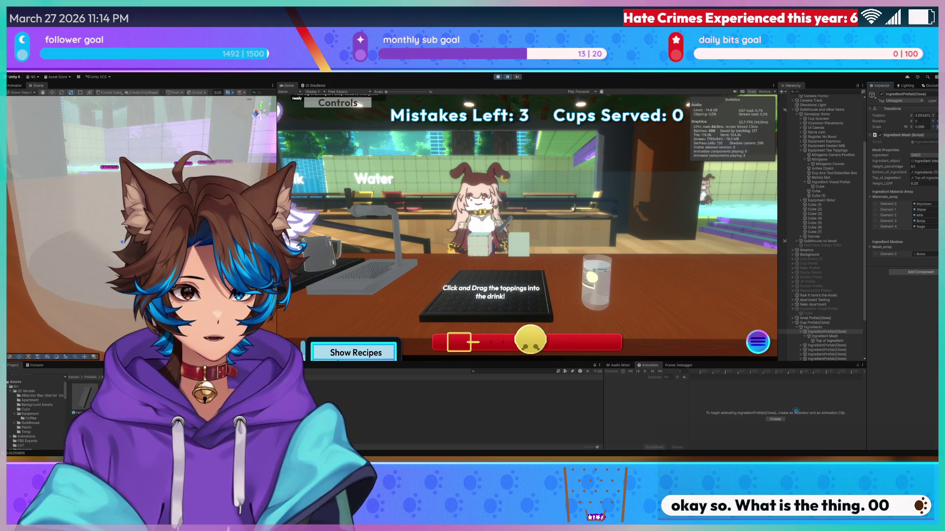
pyautogui.click(39, 401)
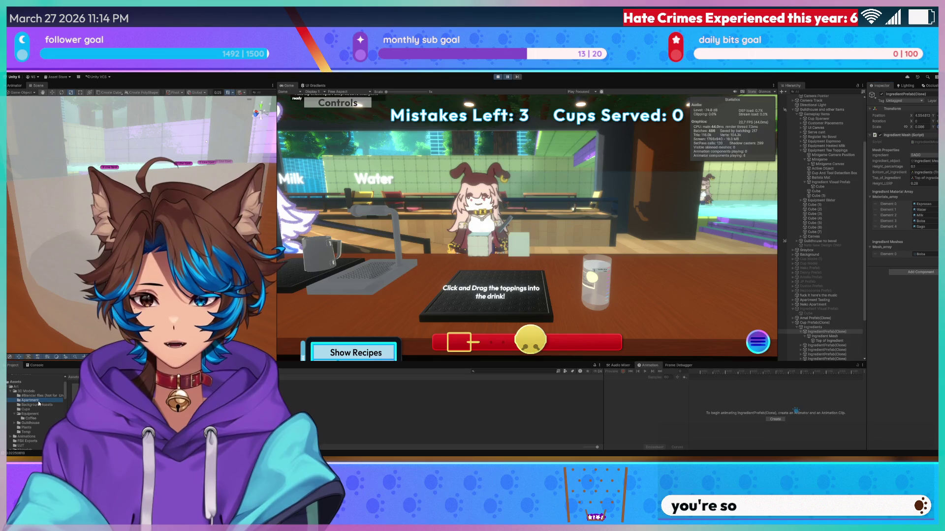
pyautogui.click(35, 405)
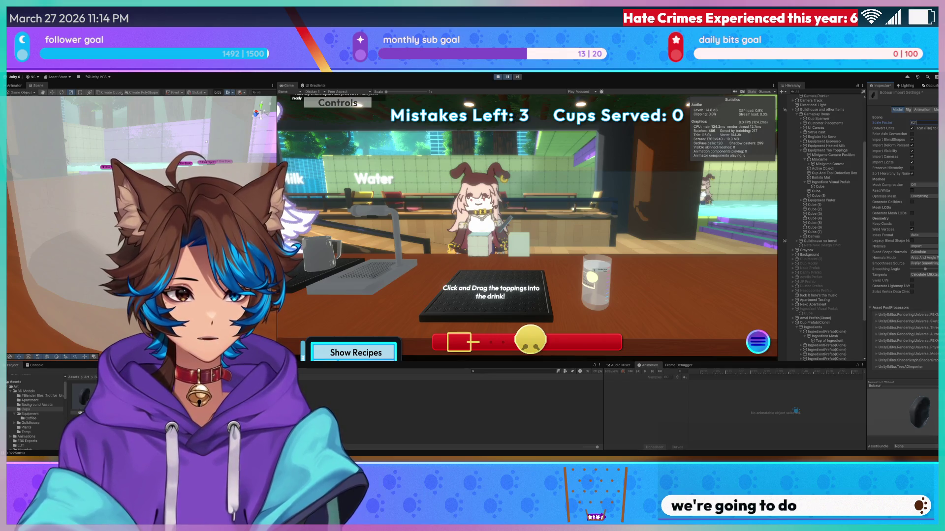
# - Try Boba import scale factors of 800 and 1000, checking the result in the Scene view
pyautogui.write('1')
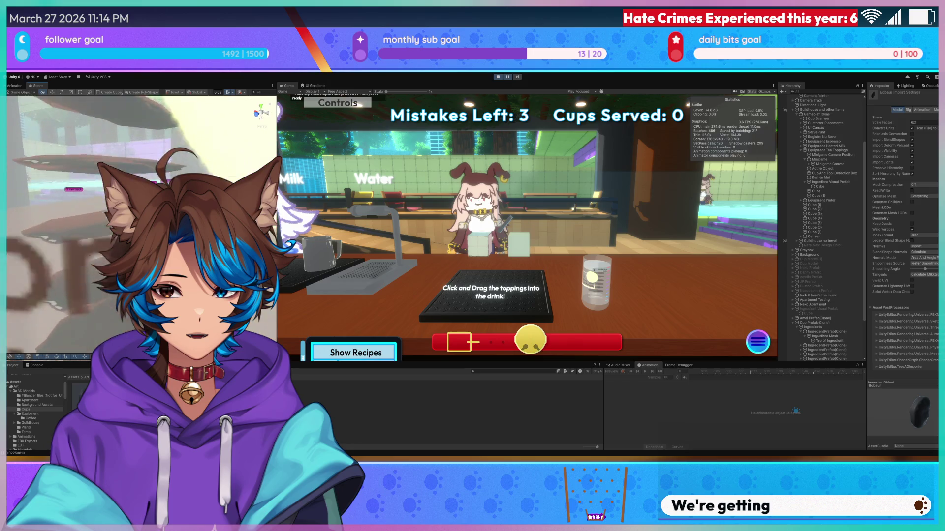
pyautogui.click(914, 123)
pyautogui.write('800')
pyautogui.press('Return')
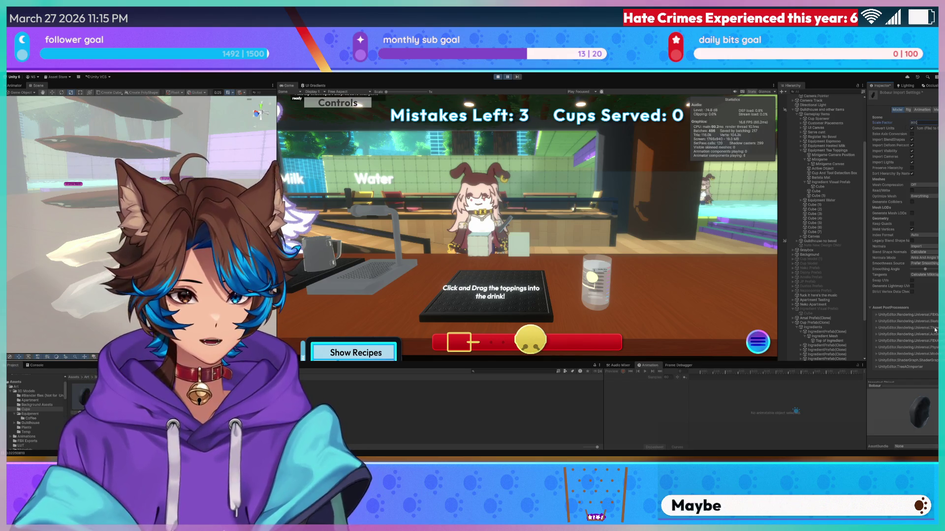
pyautogui.moveTo(148, 222); pyautogui.dragTo(292, 267, button='right')
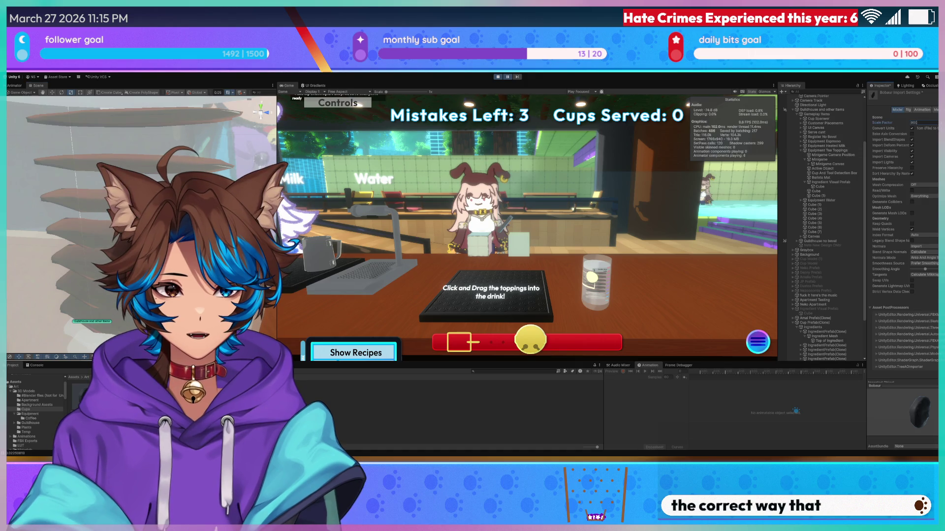
pyautogui.write('1000')
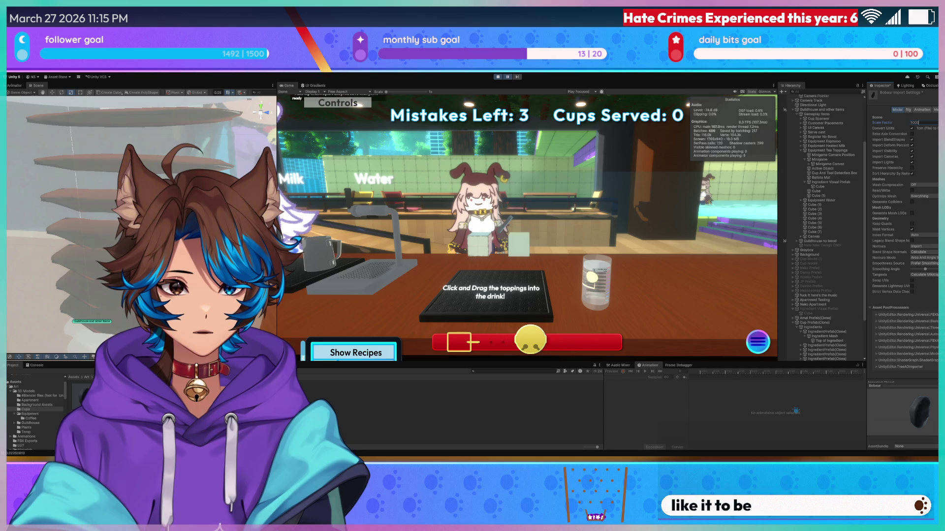
pyautogui.moveTo(108, 232)
pyautogui.mouseDown(button='right')
pyautogui.moveTo(89, 237)
pyautogui.moveTo(64, 222)
pyautogui.moveTo(348, 222)
pyautogui.moveTo(333, 196)
pyautogui.moveTo(312, 198)
pyautogui.moveTo(296, 186)
pyautogui.moveTo(307, 173)
pyautogui.mouseUp(button='right')
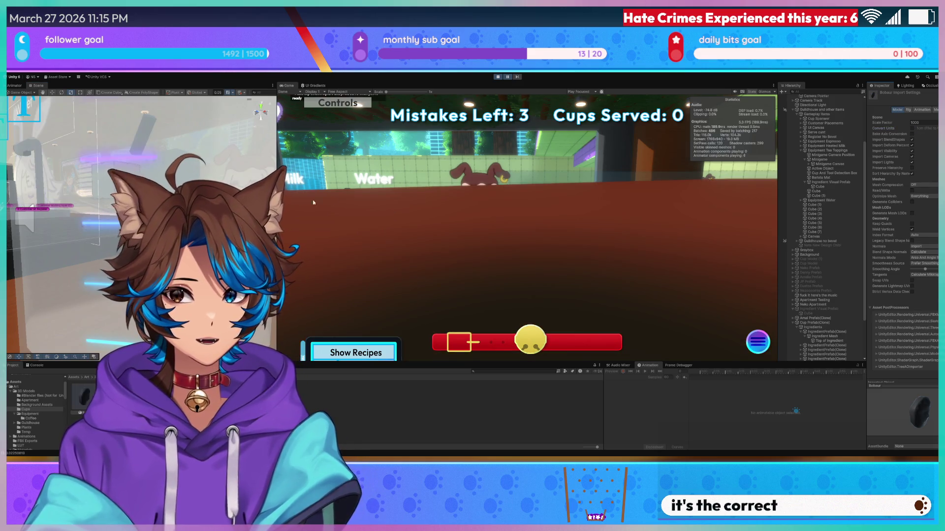
pyautogui.moveTo(74, 206); pyautogui.dragTo(108, 211, button='right')
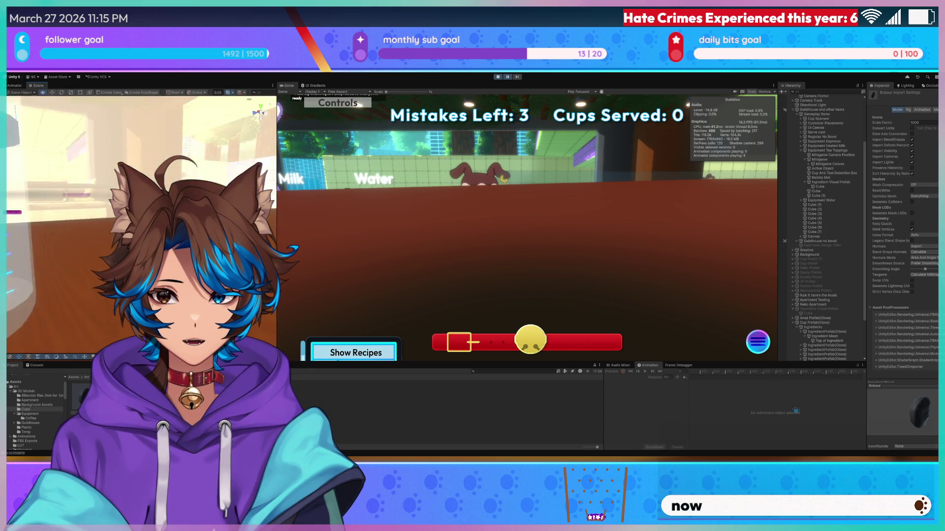
# - Set the Boba import scale factor to 100 with Convert Units on and apply it
pyautogui.write('100')
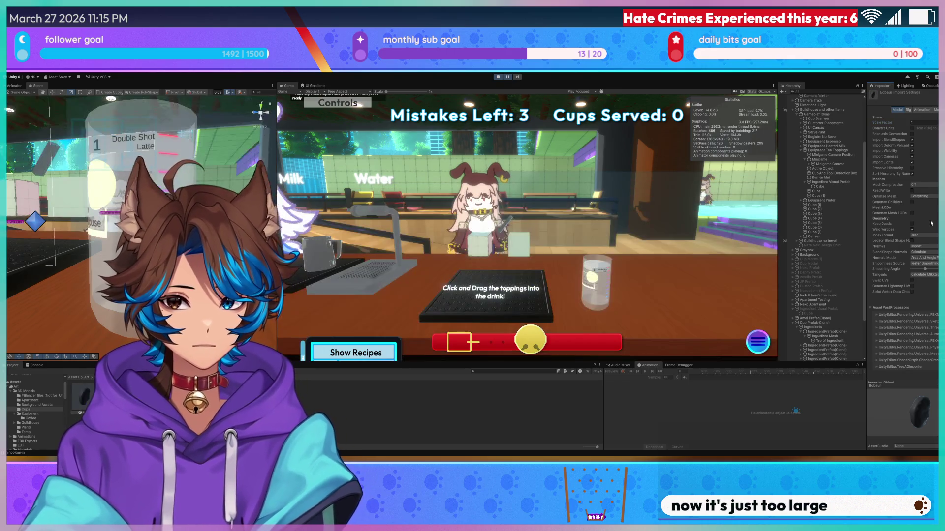
pyautogui.click(912, 128)
pyautogui.hotkey('ctrl', 's')
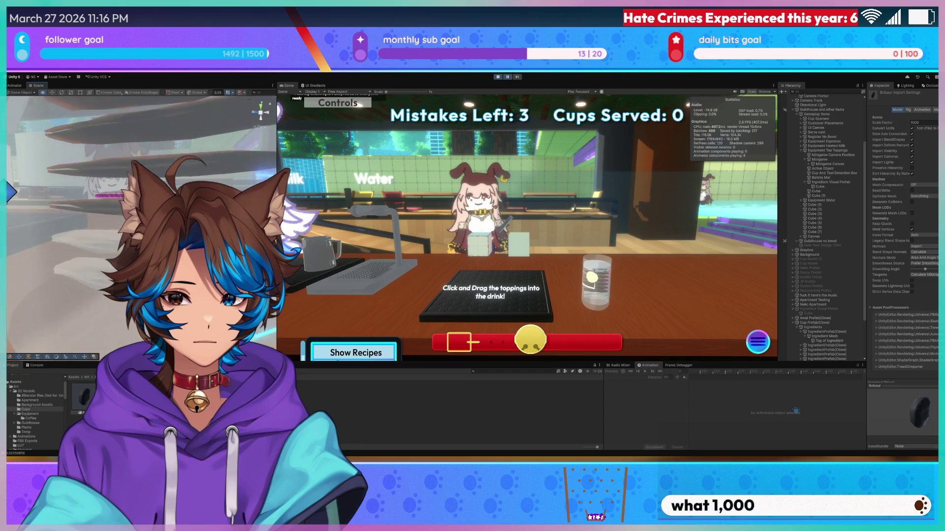
# - Review the Boba mesh details in the import settings, then switch to Blender and save the file
pyautogui.scroll(-3, 931, 294)
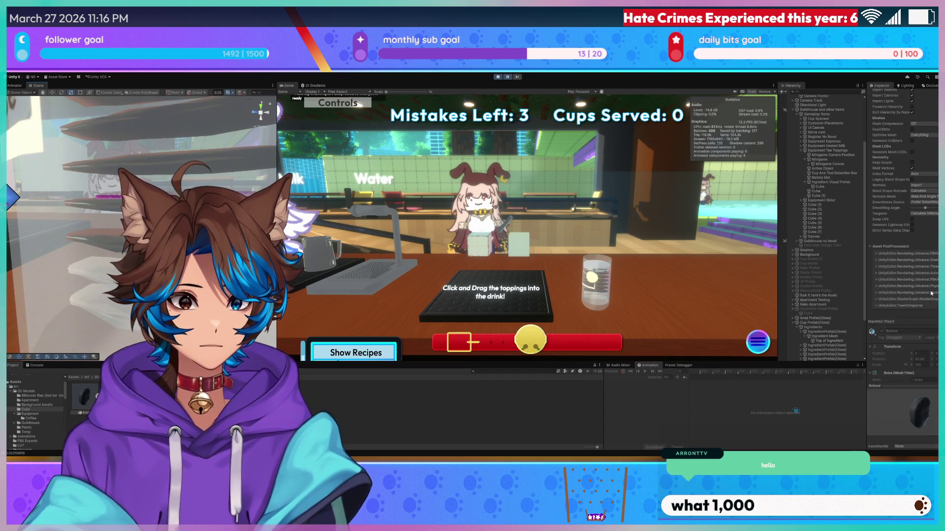
pyautogui.scroll(-5, 928, 294)
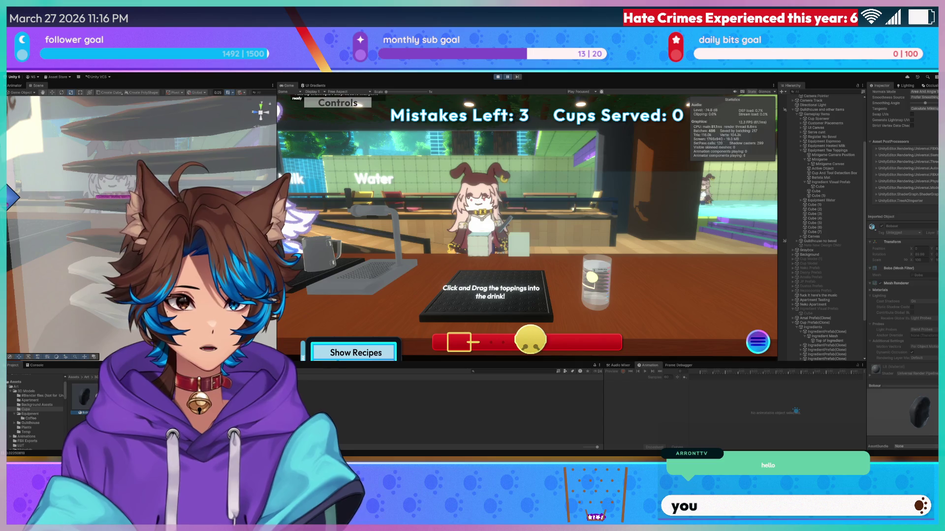
pyautogui.click(113, 396)
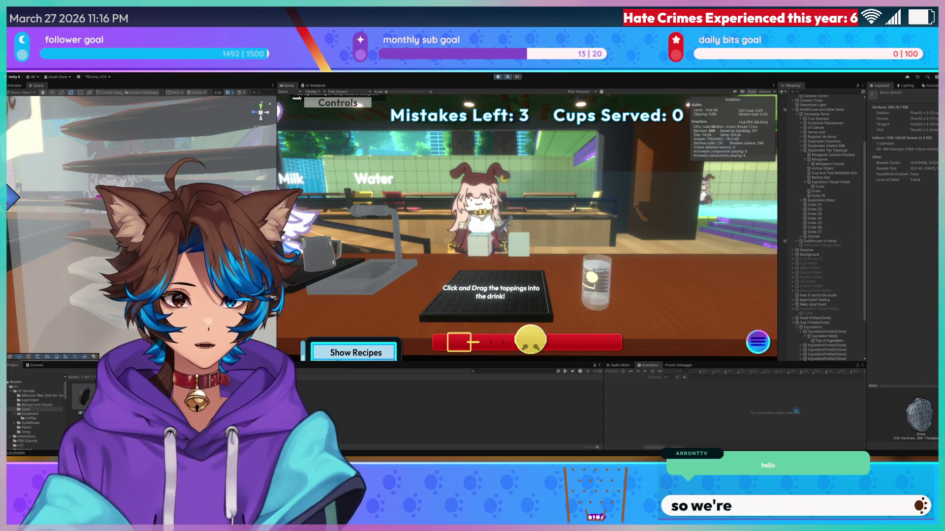
pyautogui.click(84, 399)
pyautogui.scroll(-5, 906, 327)
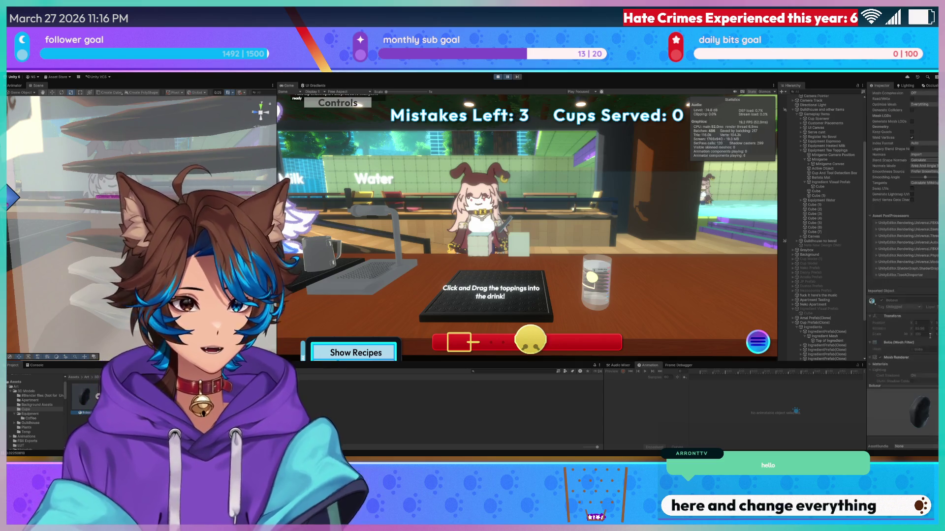
pyautogui.scroll(-1, 917, 266)
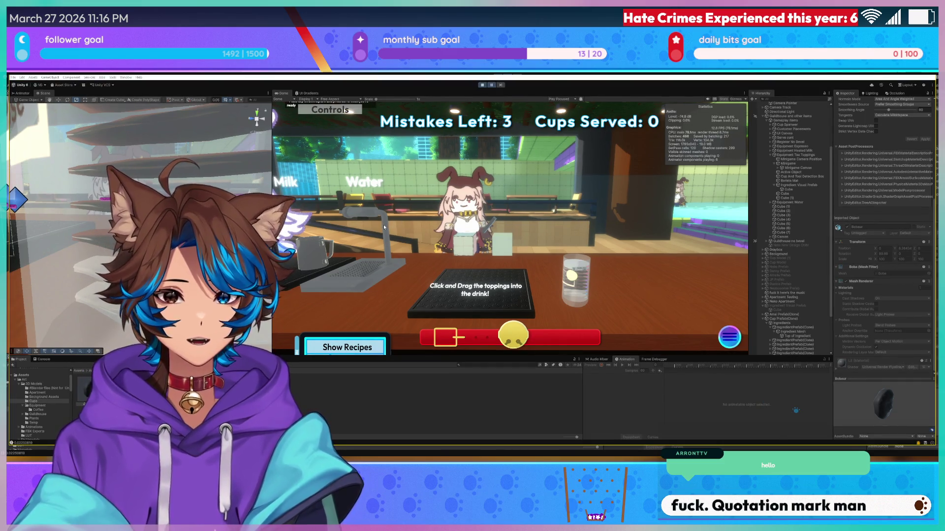
pyautogui.hotkey('alt', 'Tab')
pyautogui.hotkey('ctrl', 's')
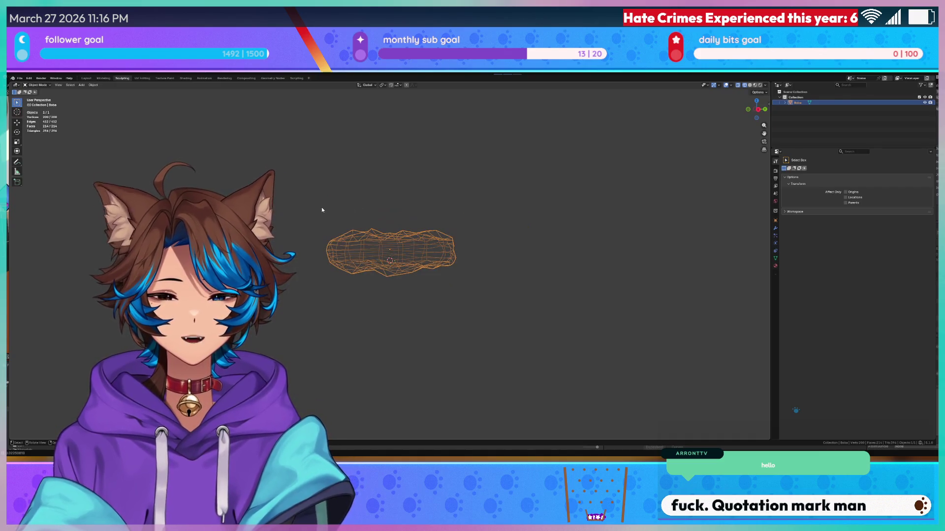
# - Orbit around the flattened Boba mesh in Blender, then return to Unity
pyautogui.moveTo(323, 209); pyautogui.dragTo(364, 251, button='middle')
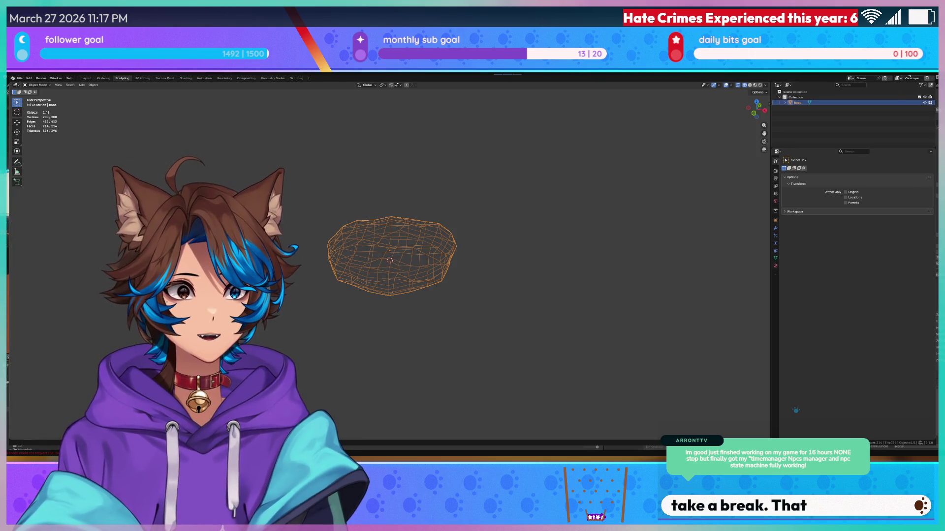
pyautogui.hotkey('alt', 'Tab')
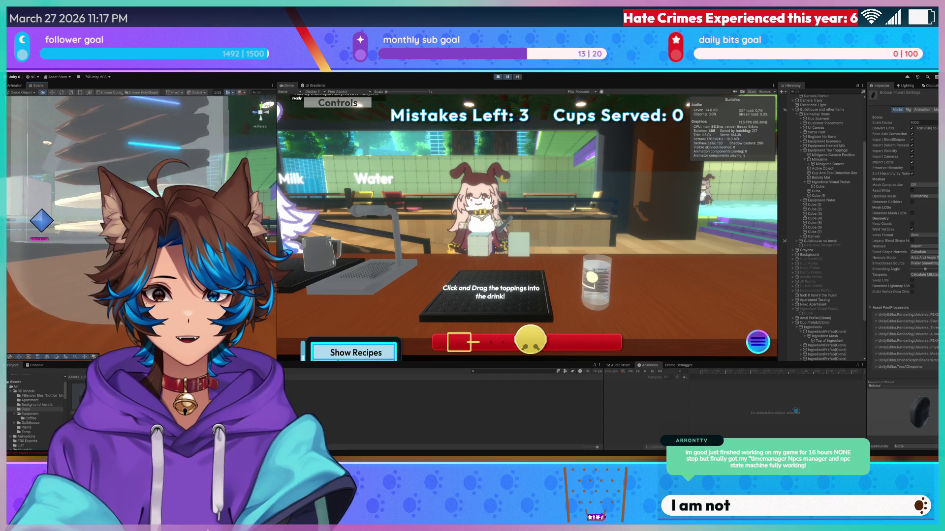
# - Attempt to save the Unity scene, refused during Play mode, and go back to Blender
pyautogui.hotkey('ctrl', 's')
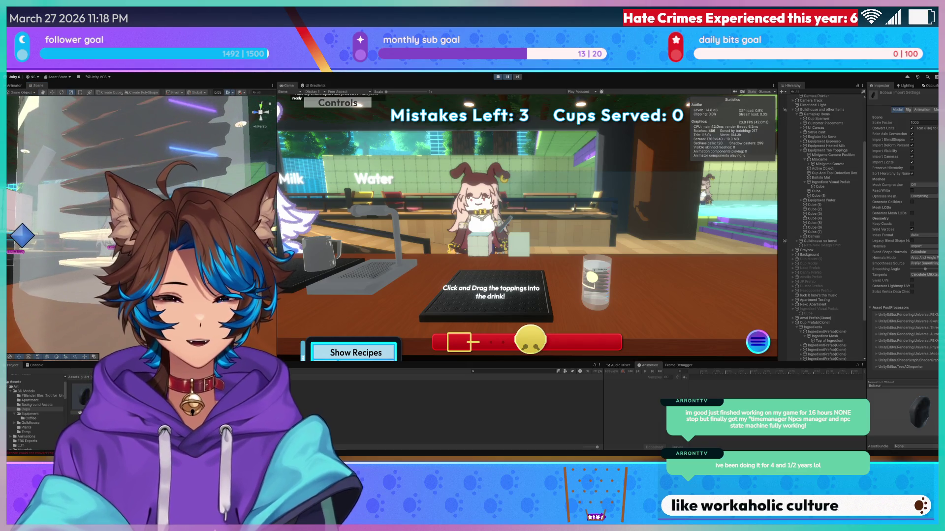
pyautogui.hotkey('alt', 'Tab')
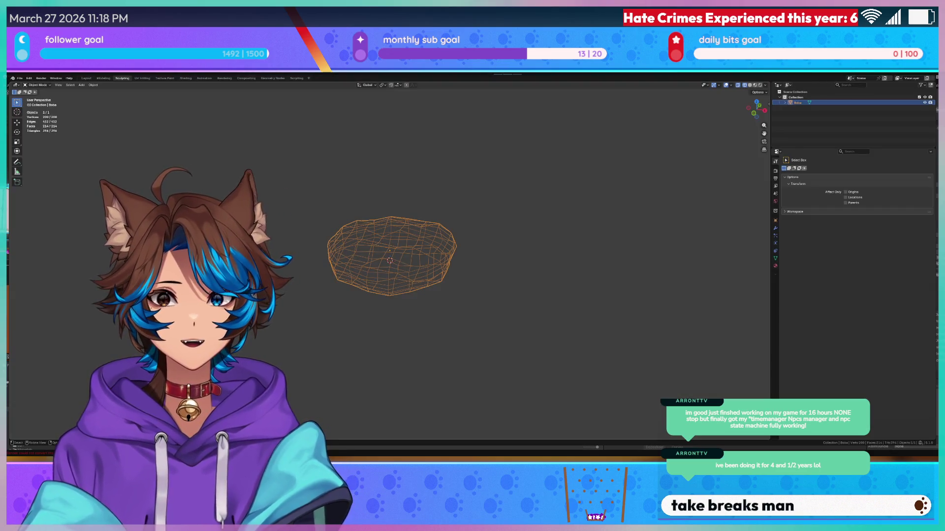
# - Start and cancel a Z-axis resize of the Boba mesh, saving the Blender file
pyautogui.press('s')
pyautogui.press('z')
pyautogui.press('Escape')
pyautogui.hotkey('ctrl', 's')
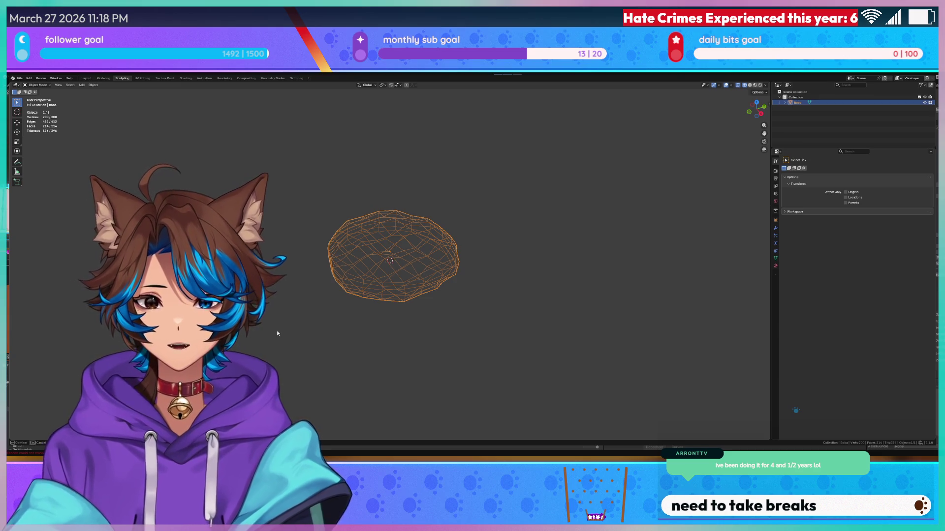
pyautogui.press('Escape')
pyautogui.hotkey('ctrl', 's')
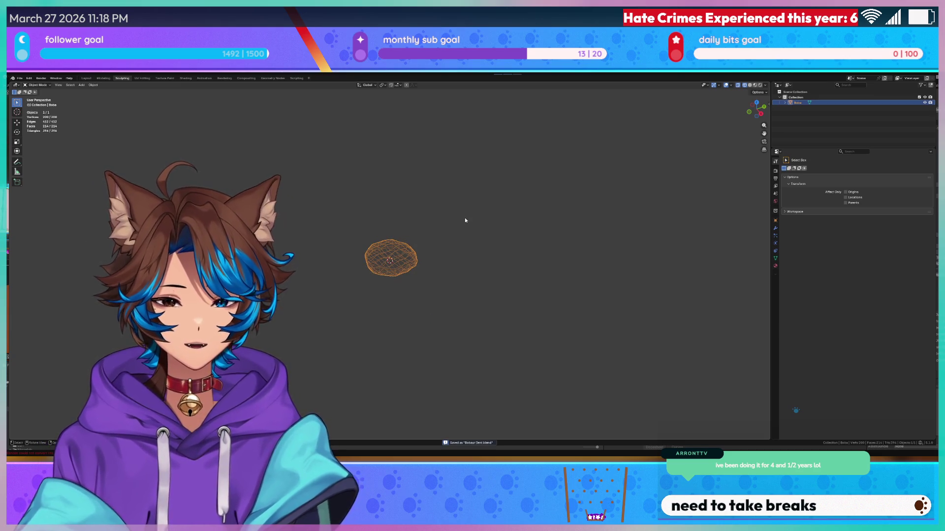
# - Switch to Top view, enter Edit Mode and select all the disc's vertices
pyautogui.press('KP_7')
pyautogui.press('Tab')
pyautogui.scroll(-4, 467, 217)
pyautogui.press('a')
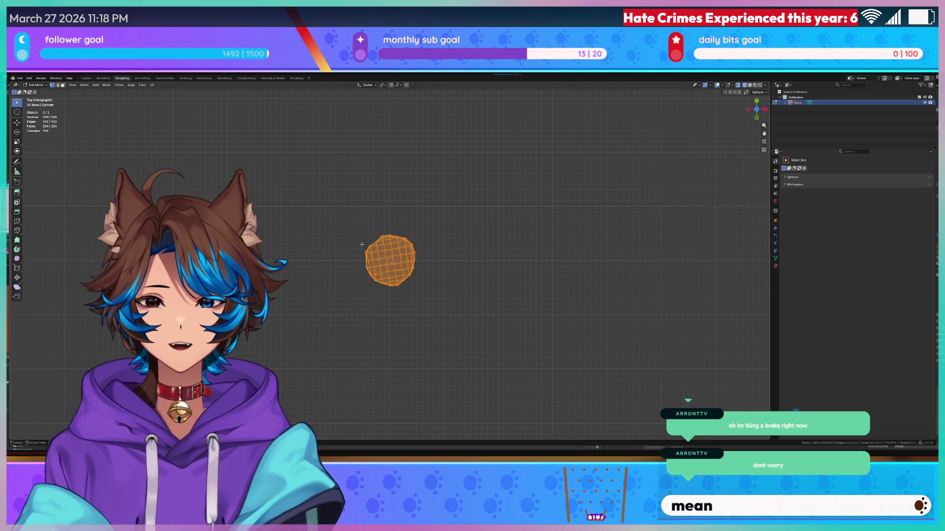
# - Try X-axis rotation and scaling on the Boba mesh, cancelling each attempt
pyautogui.press('r')
pyautogui.press('x')
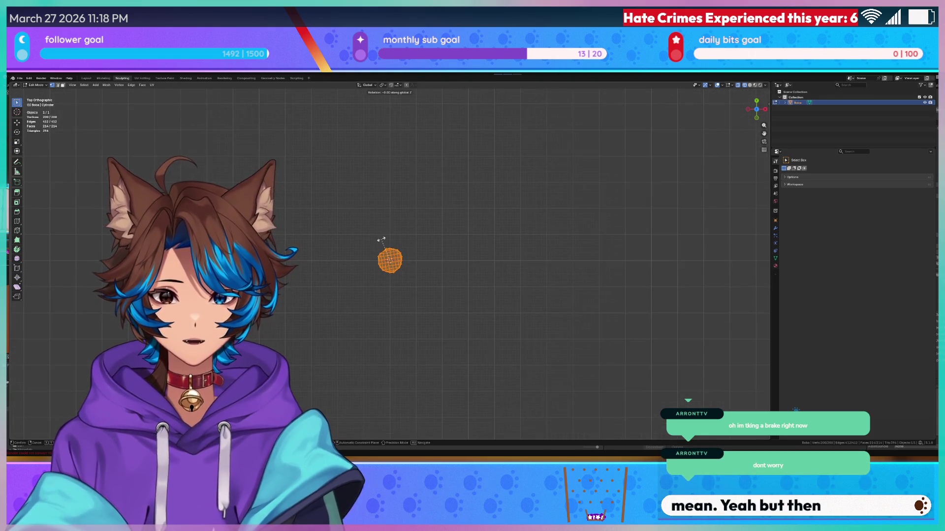
pyautogui.press('s')
pyautogui.press('x')
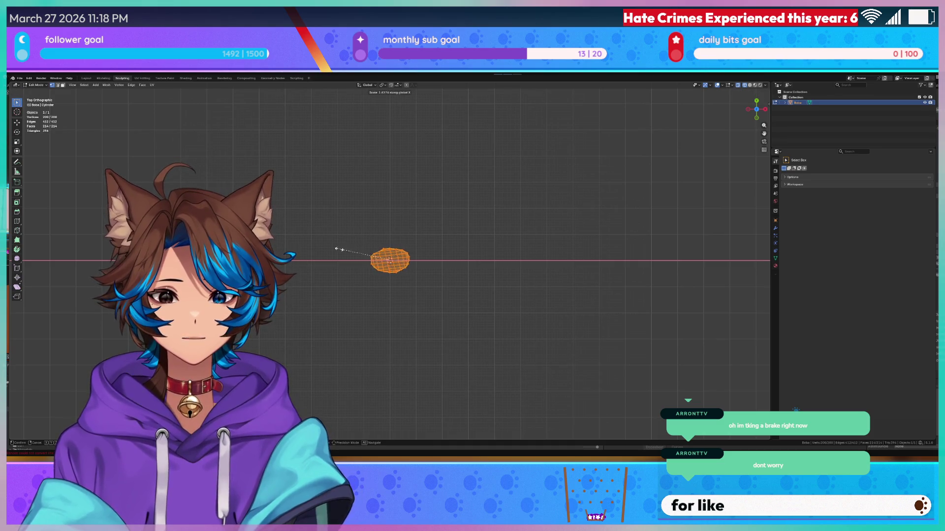
pyautogui.press('Escape')
pyautogui.scroll(6, 374, 254)
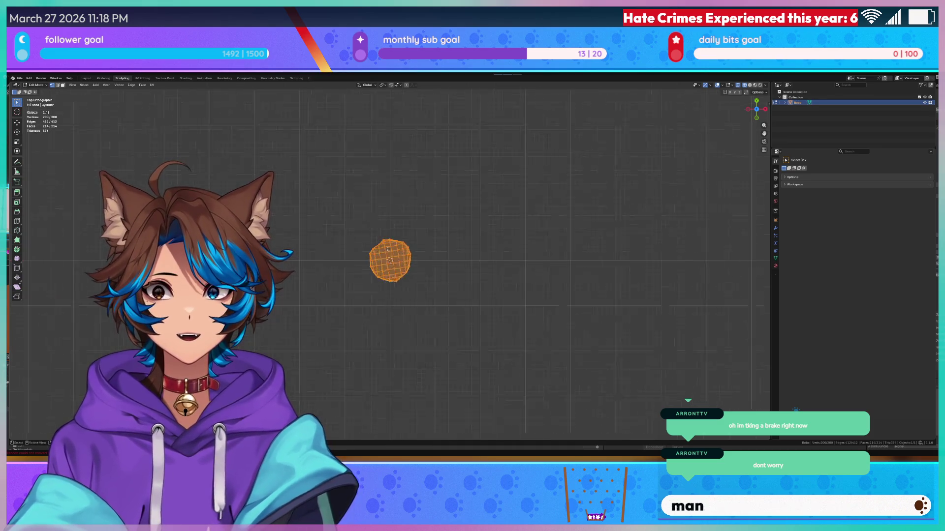
pyautogui.scroll(-5, 374, 254)
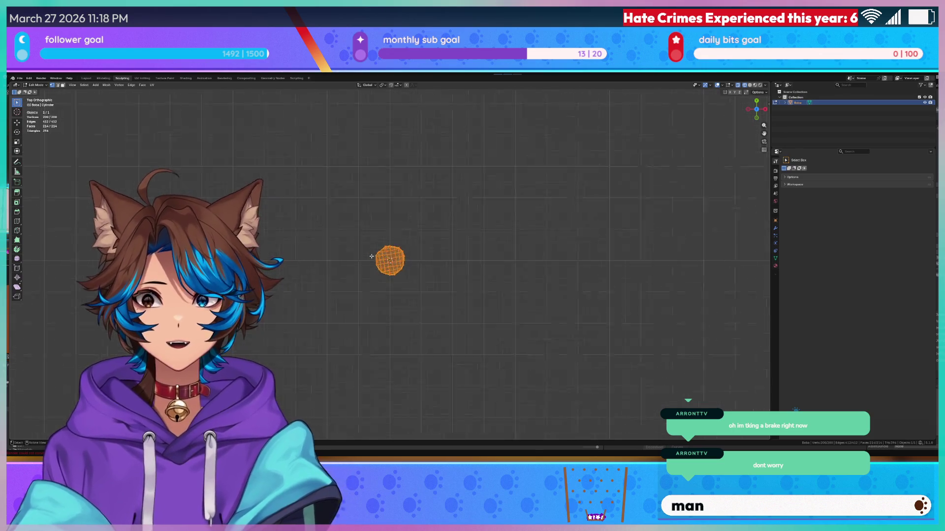
pyautogui.scroll(-4, 372, 256)
pyautogui.press('s')
pyautogui.press('x')
pyautogui.press('Escape')
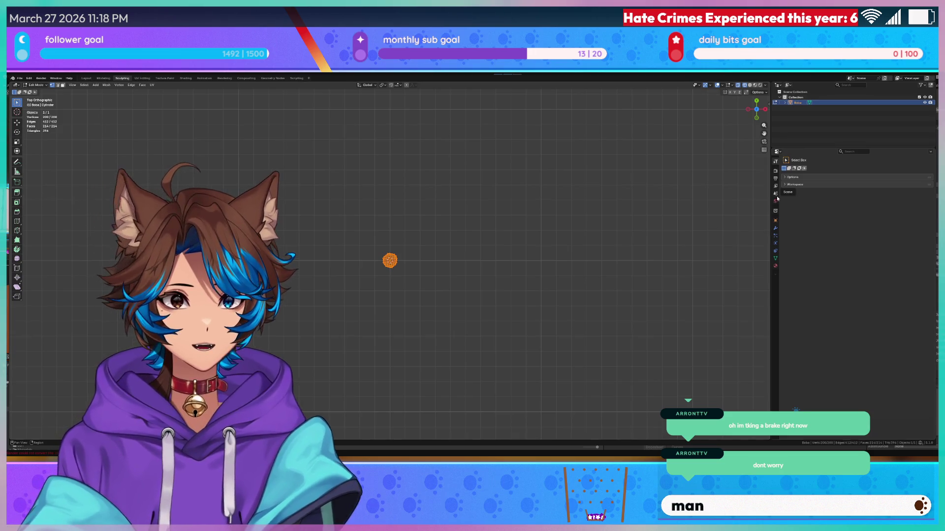
# - Stretch the Boba object along X and Y using its Transform scale fields
pyautogui.click(778, 204)
pyautogui.click(775, 234)
pyautogui.click(775, 220)
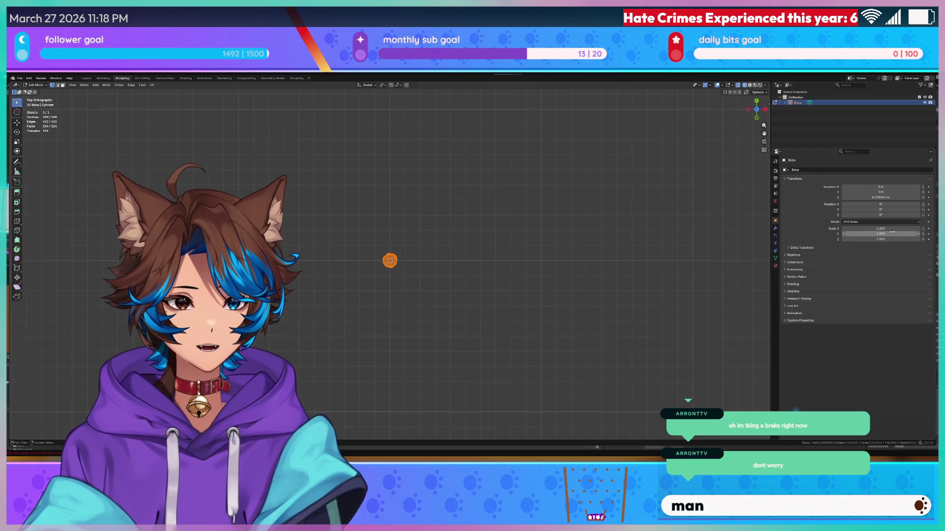
pyautogui.moveTo(892, 229); pyautogui.dragTo(893, 229)
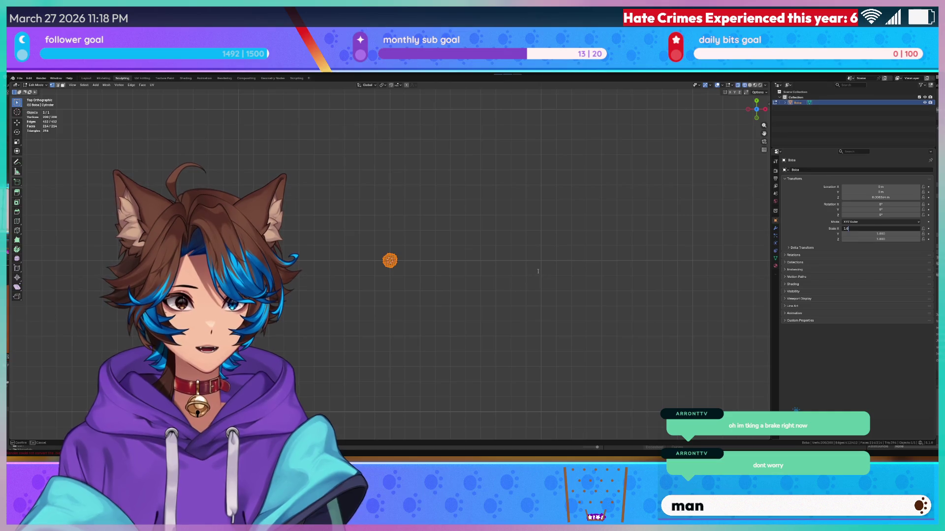
pyautogui.press('Return')
pyautogui.scroll(2, 497, 275)
pyautogui.moveTo(881, 229); pyautogui.dragTo(939, 229)
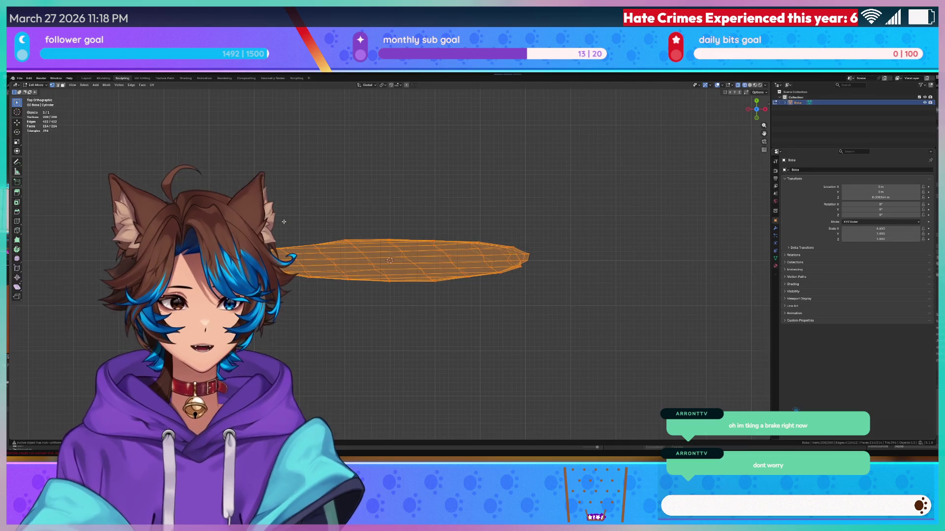
pyautogui.hotkey('ctrl', 'z')
pyautogui.hotkey('ctrl', 'z')
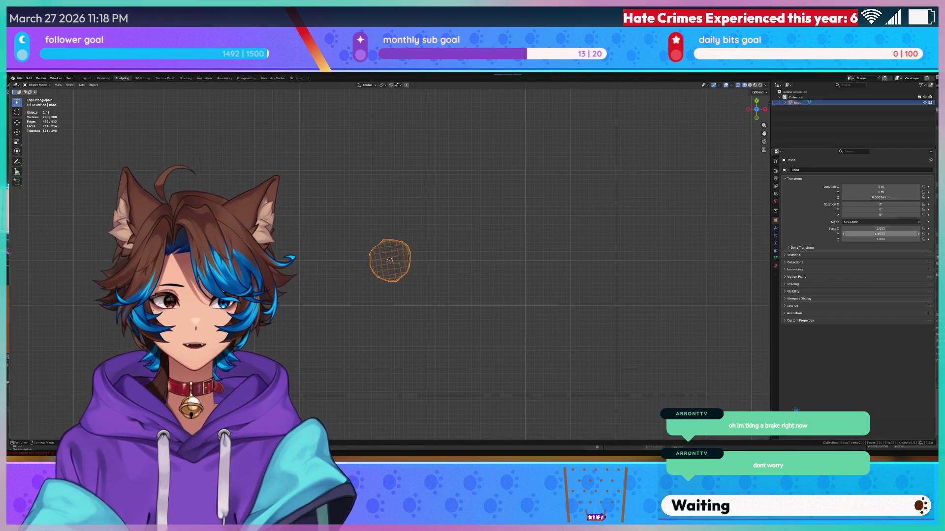
pyautogui.moveTo(882, 233); pyautogui.dragTo(924, 239)
# - Orbit to view the stretched mesh, save the file, and re-enter Edit Mode with Quick Favorites
pyautogui.moveTo(475, 281)
pyautogui.mouseDown(button='middle')
pyautogui.moveTo(473, 208)
pyautogui.moveTo(495, 231)
pyautogui.mouseUp(button='middle')
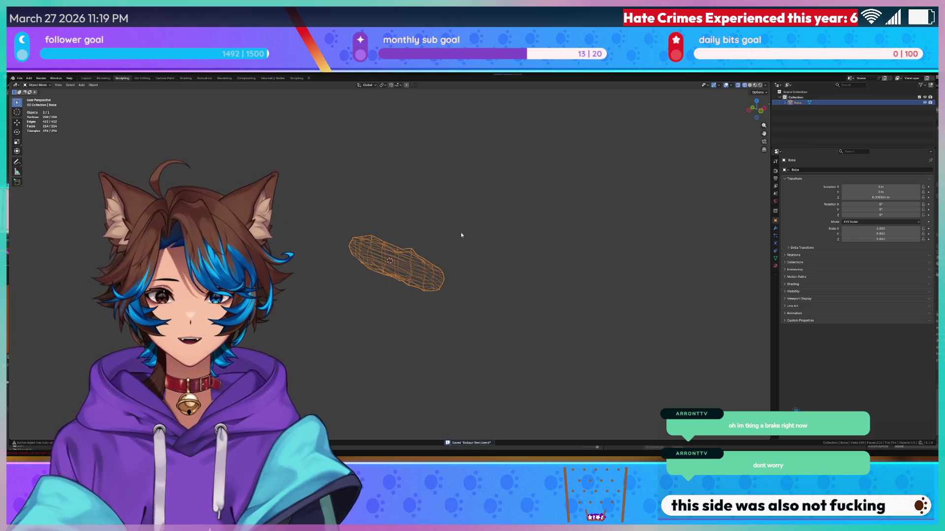
pyautogui.hotkey('ctrl', 's')
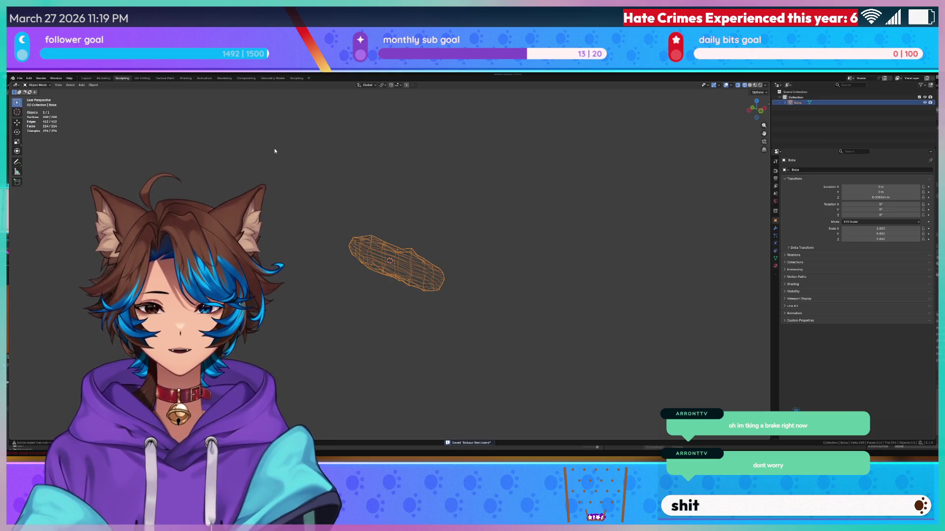
pyautogui.scroll(5, 500, 268)
pyautogui.press('Tab')
pyautogui.press('q')
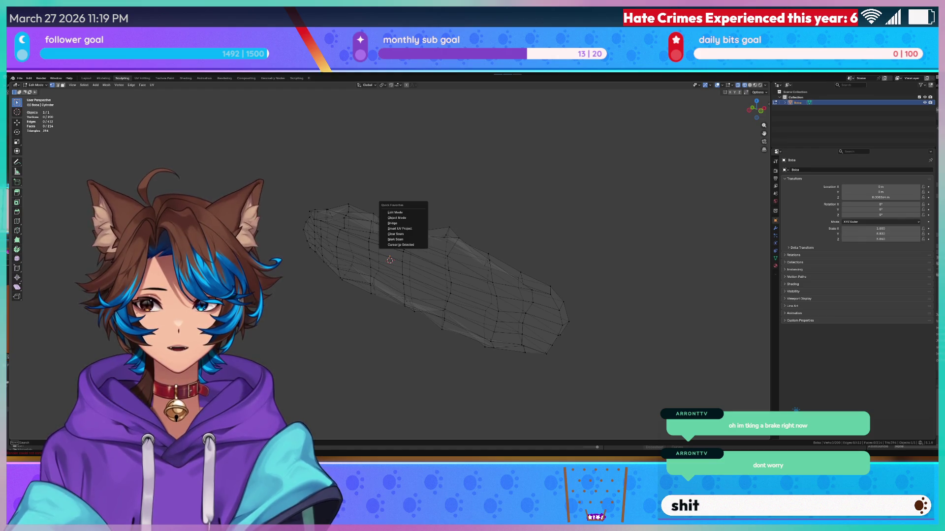
# - Dismiss Quick Favorites, view the mesh end-on and side-on, and return to Object Mode
pyautogui.press('Escape')
pyautogui.moveTo(375, 179); pyautogui.dragTo(399, 174, button='middle')
pyautogui.moveTo(270, 260); pyautogui.dragTo(300, 255, button='middle')
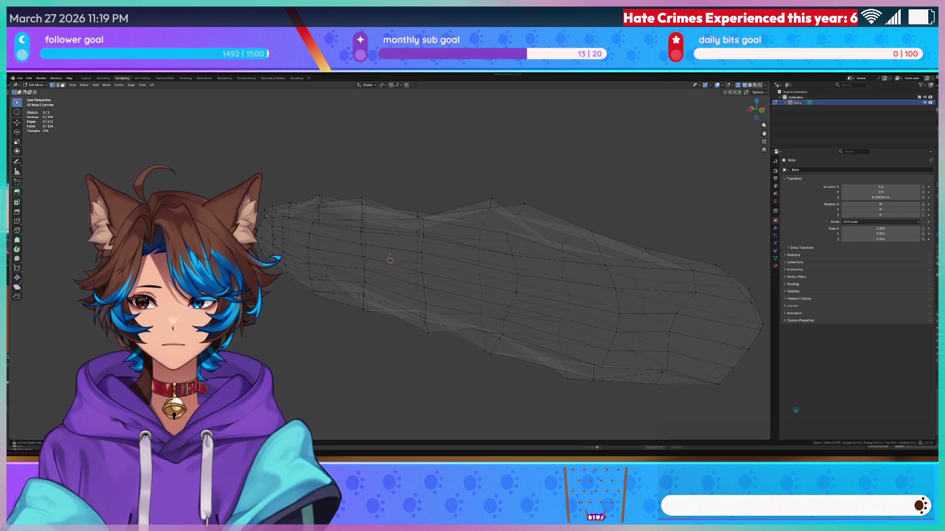
pyautogui.scroll(-4, 298, 248)
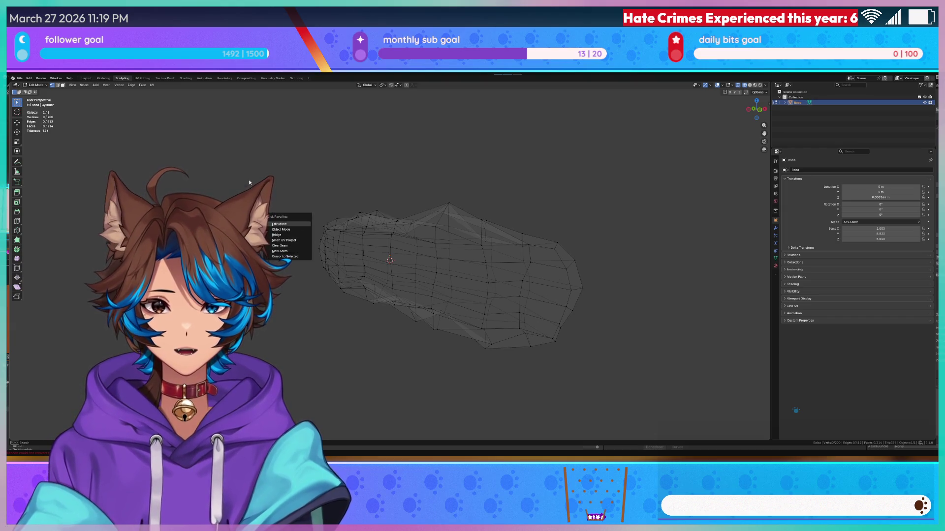
pyautogui.press('Tab')
# - Run a Quick Favorites operation on the Boba object twice
pyautogui.press('q')
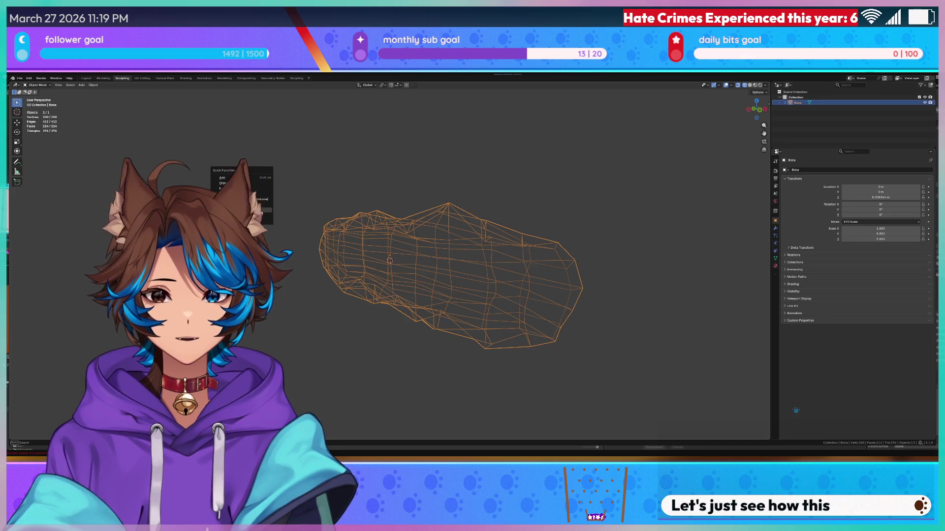
pyautogui.click(261, 211)
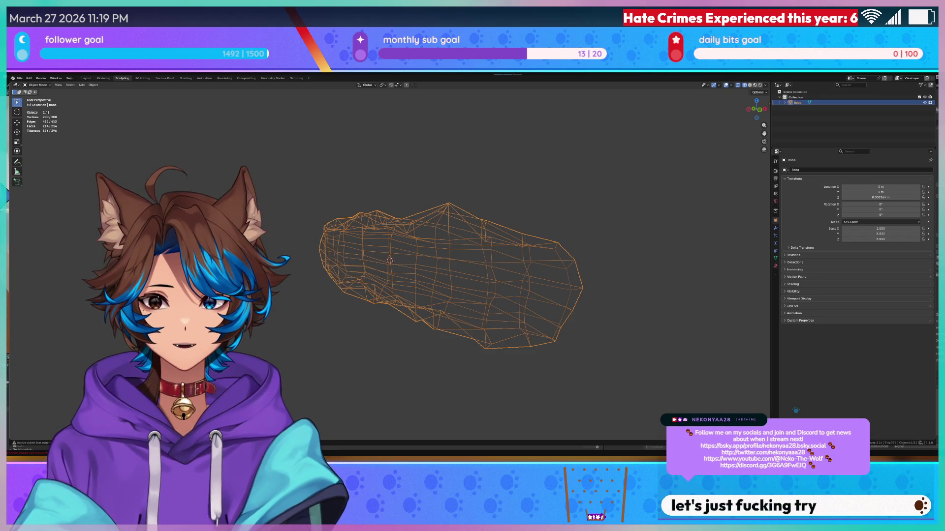
pyautogui.press('q')
pyautogui.click(152, 199)
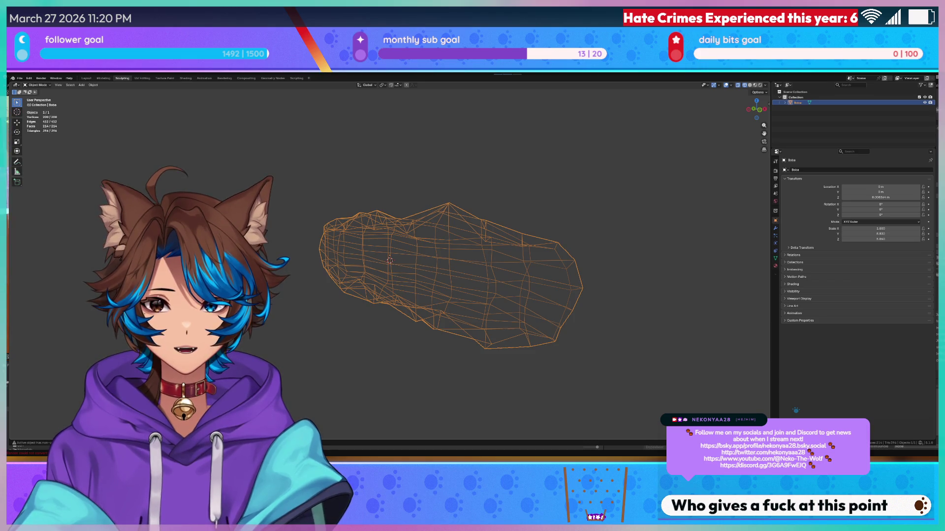
pyautogui.scroll(-2, 403, 206)
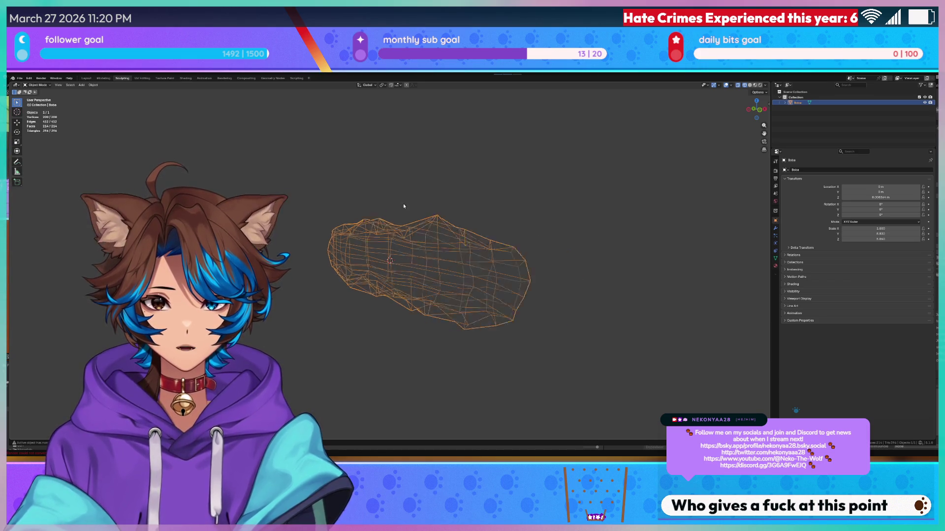
# - Select the whole Boba mesh in Edit Mode and stretch it along the Z axis
pyautogui.scroll(-3, 404, 206)
pyautogui.press('Tab')
pyautogui.press('a')
pyautogui.press('x')
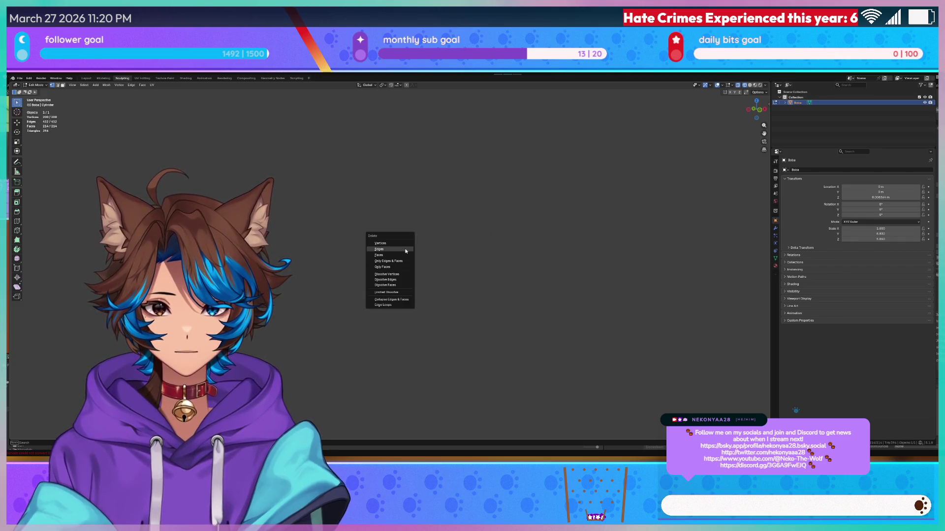
pyautogui.press('Escape')
pyautogui.press('s')
pyautogui.press('x')
pyautogui.press('z')
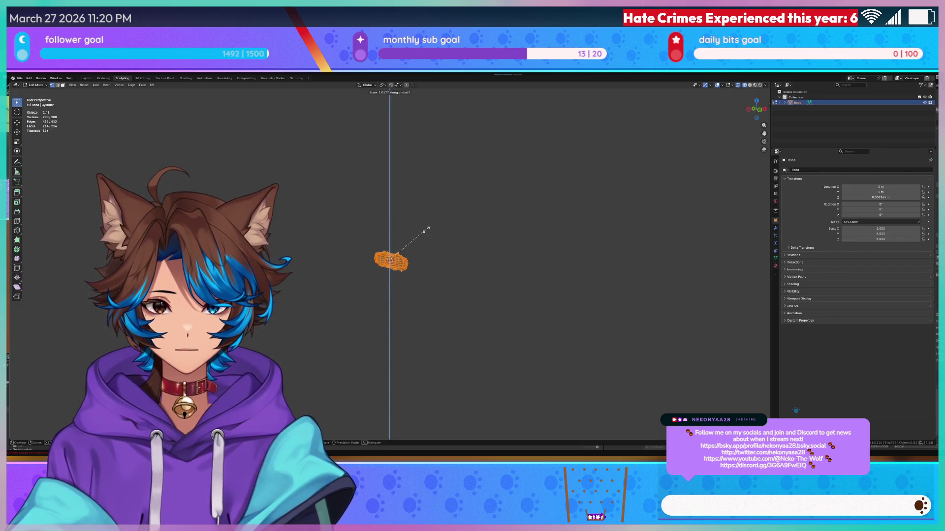
pyautogui.click(517, 226)
pyautogui.moveTo(517, 225)
pyautogui.mouseDown(button='middle')
pyautogui.moveTo(553, 231)
pyautogui.moveTo(502, 219)
pyautogui.mouseUp(button='middle')
# - Save the Blender file and return the mesh to Object Mode
pyautogui.hotkey('ctrl', 's')
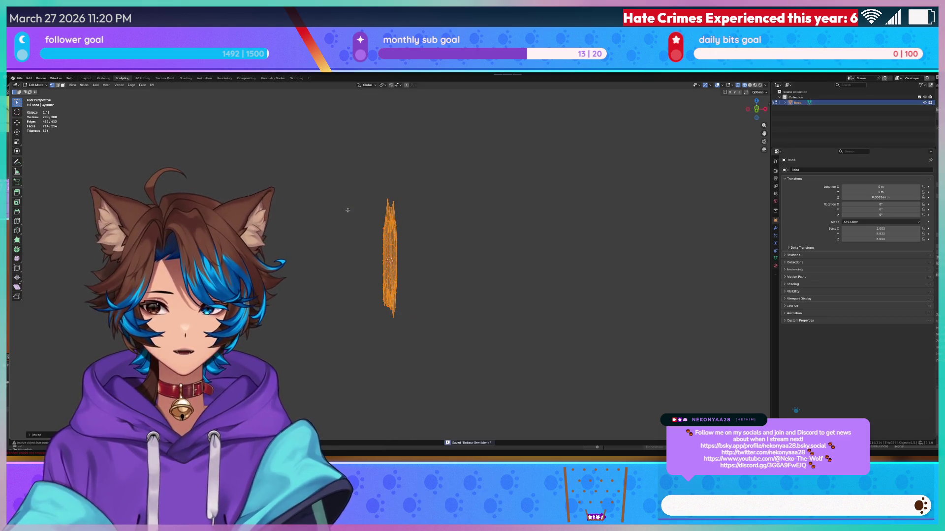
pyautogui.press('Tab')
pyautogui.press('q')
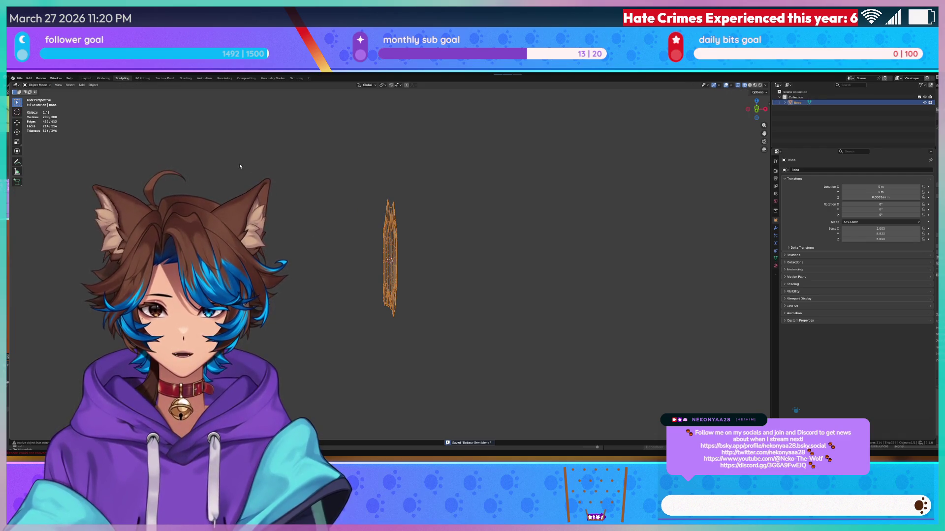
pyautogui.scroll(2, 359, 249)
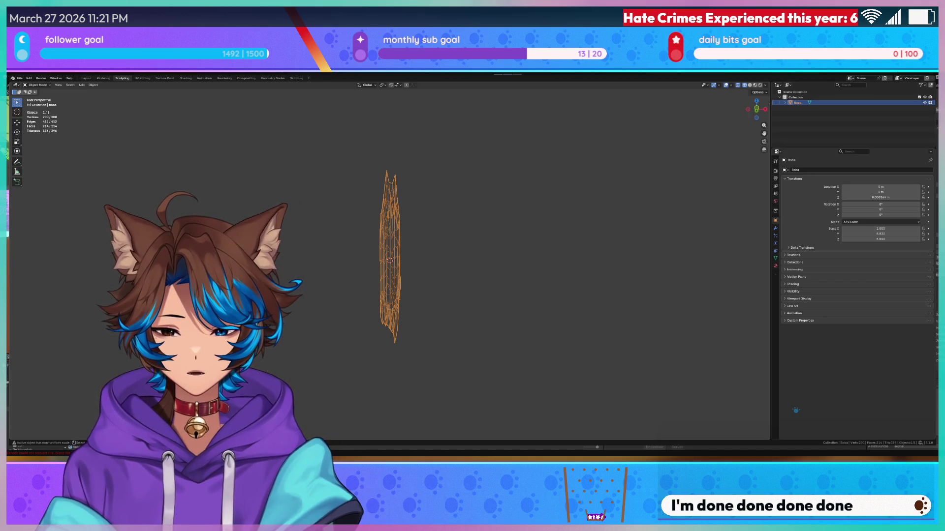
# - Reopen the recent Boba file from Open Recent, discarding unsaved changes
pyautogui.scroll(4, 461, 209)
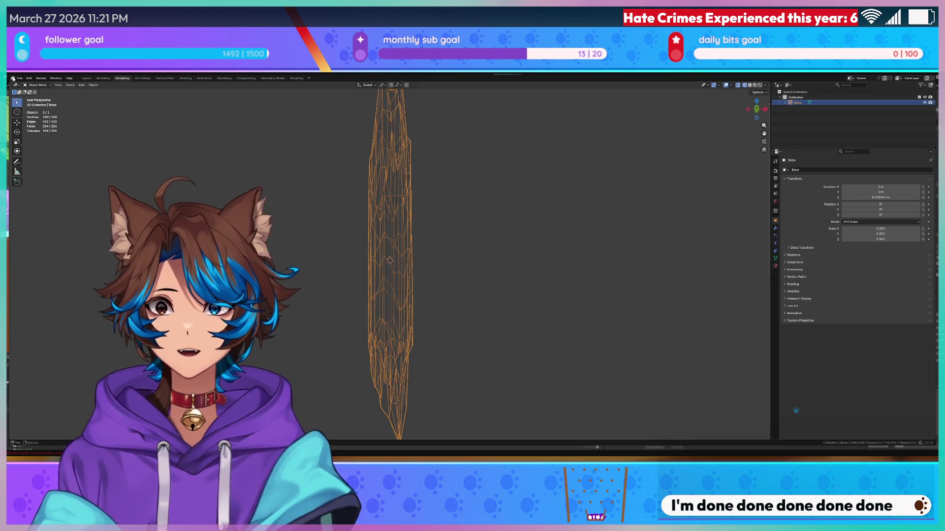
pyautogui.click(19, 79)
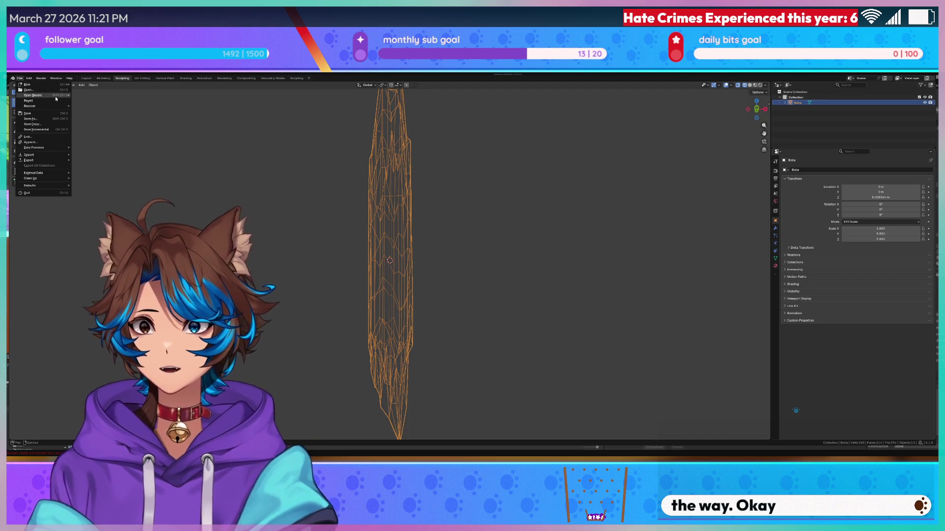
pyautogui.moveTo(55, 98)
pyautogui.click(93, 95)
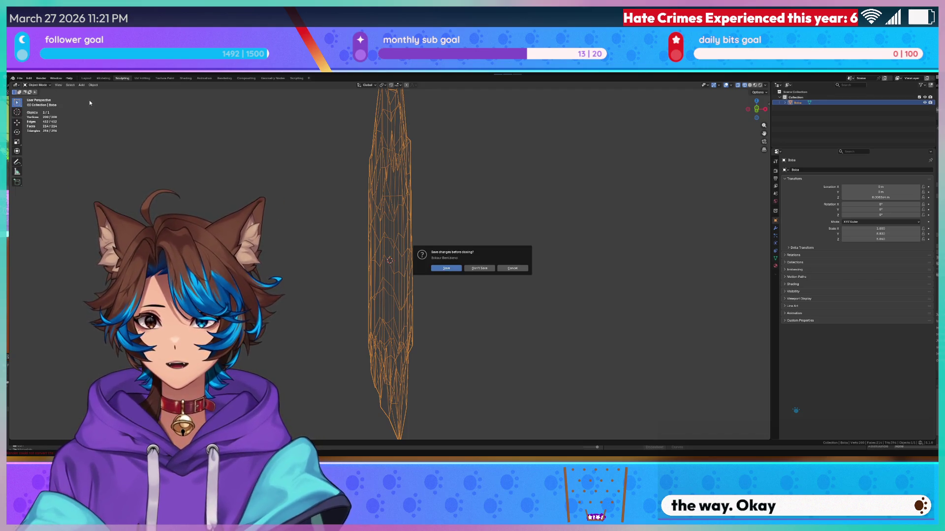
pyautogui.click(488, 269)
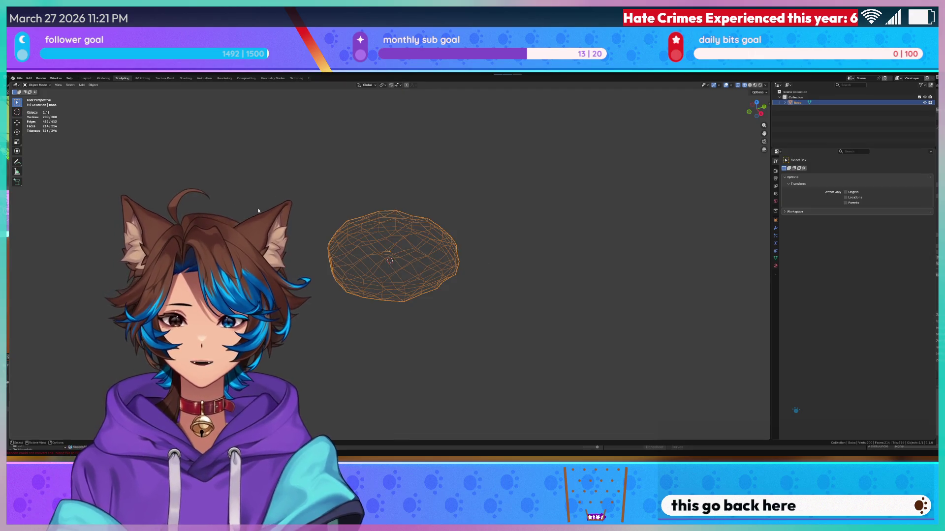
# - Run a Quick Favorites operation in Object Mode to flatten the Boba mesh
pyautogui.press('Tab')
pyautogui.press('q')
pyautogui.press('Tab')
pyautogui.press('q')
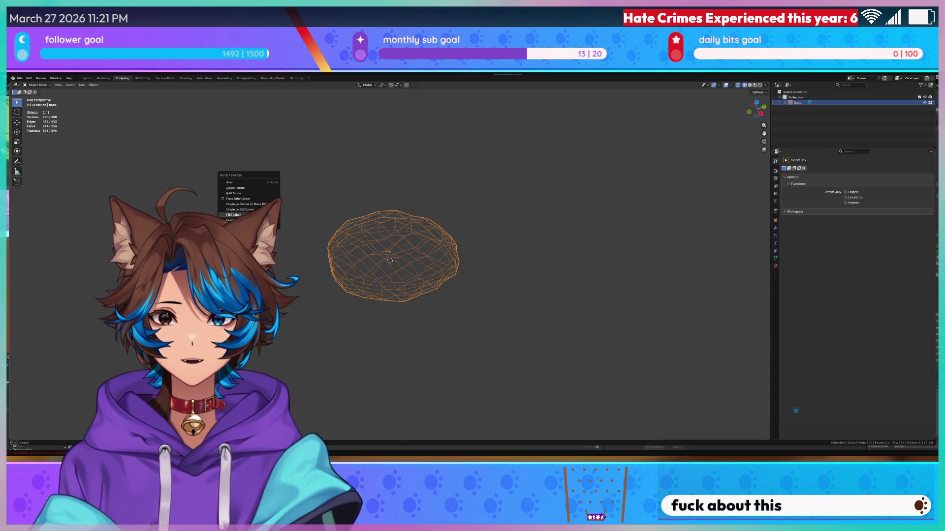
pyautogui.click(272, 205)
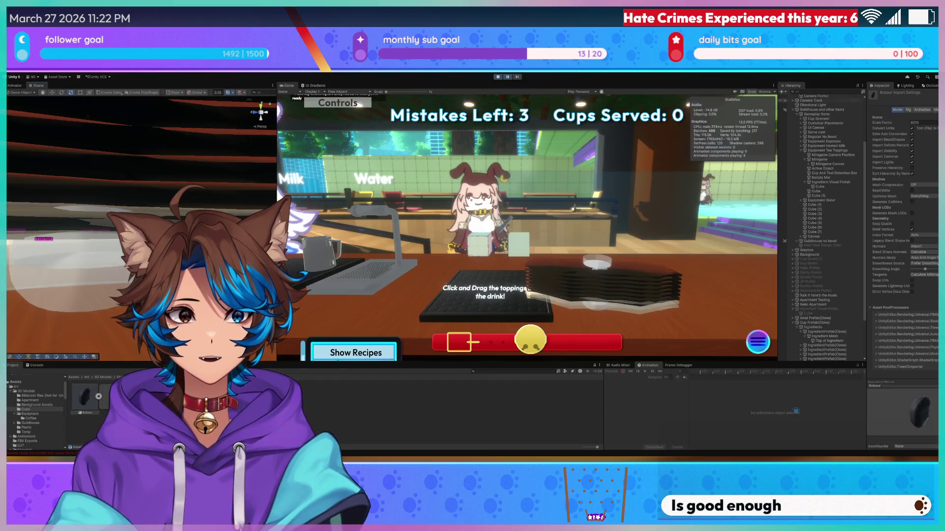
# - In Unity, set the IngredientPrefab(Clone) X scale to 0.00621 and frame it in the scene
pyautogui.hotkey('alt', 'Tab')
pyautogui.moveTo(112, 241); pyautogui.dragTo(106, 243, button='right')
pyautogui.scroll(-3, 815, 339)
pyautogui.scroll(-2, 815, 340)
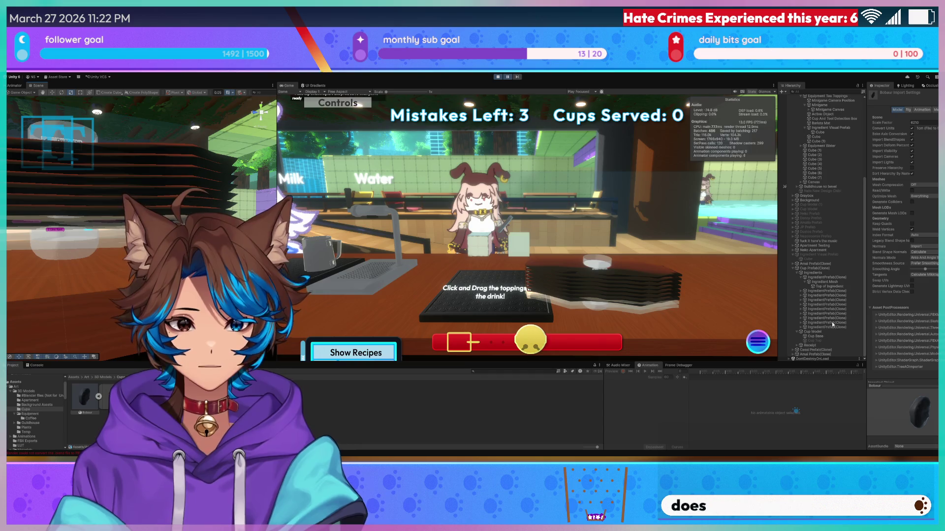
pyautogui.click(842, 291)
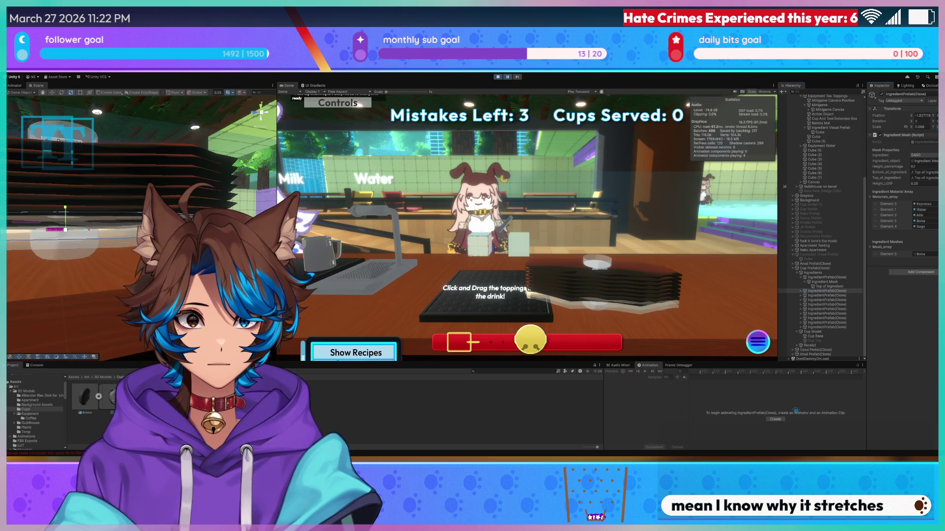
pyautogui.write('0.0062')
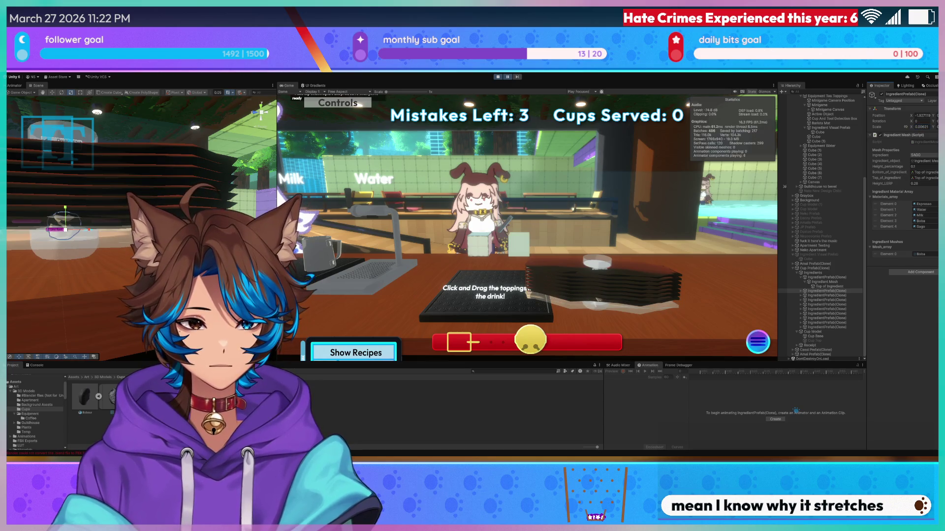
pyautogui.write('1')
pyautogui.press('Return')
pyautogui.press('f')
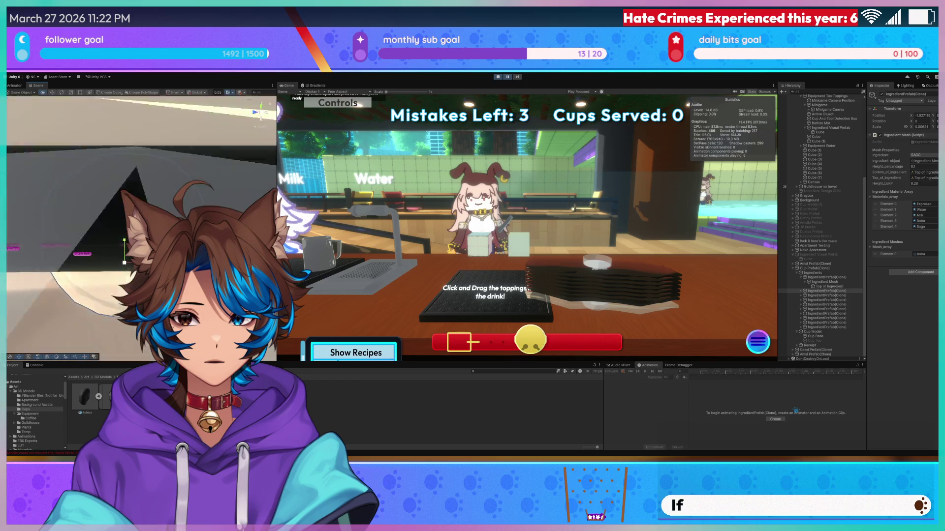
pyautogui.moveTo(147, 222)
pyautogui.mouseDown(button='right')
pyautogui.moveTo(258, 110)
pyautogui.moveTo(236, 128)
pyautogui.moveTo(224, 116)
pyautogui.mouseUp(button='right')
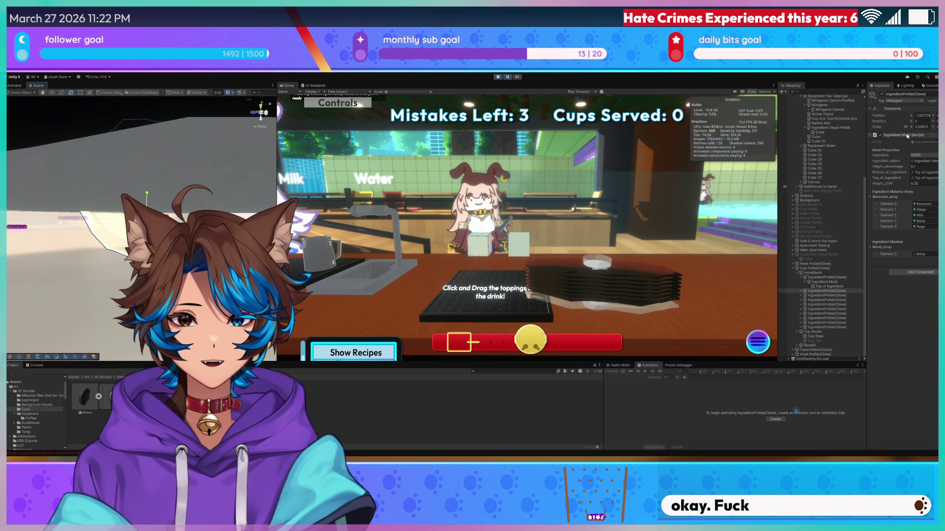
pyautogui.moveTo(147, 148); pyautogui.dragTo(148, 99, button='right')
pyautogui.click(827, 295)
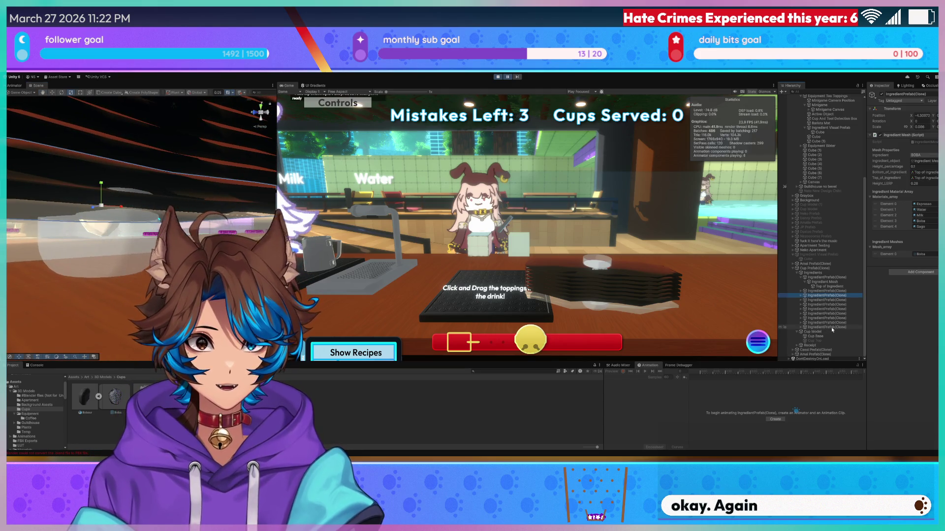
# - Select the ingredient prefab instance and Top of Ingredient, framing each in the Scene view
pyautogui.moveTo(147, 148); pyautogui.dragTo(5, 129, button='right')
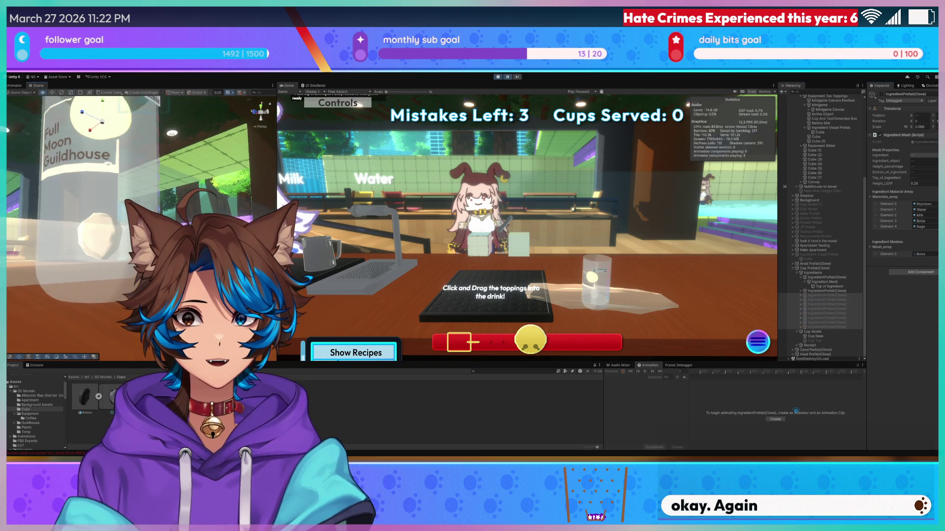
pyautogui.click(826, 282)
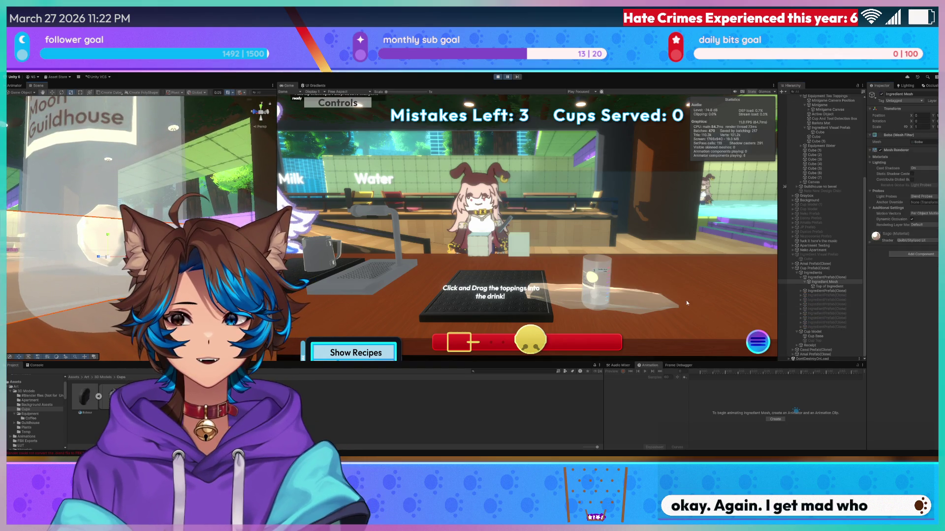
pyautogui.click(826, 291)
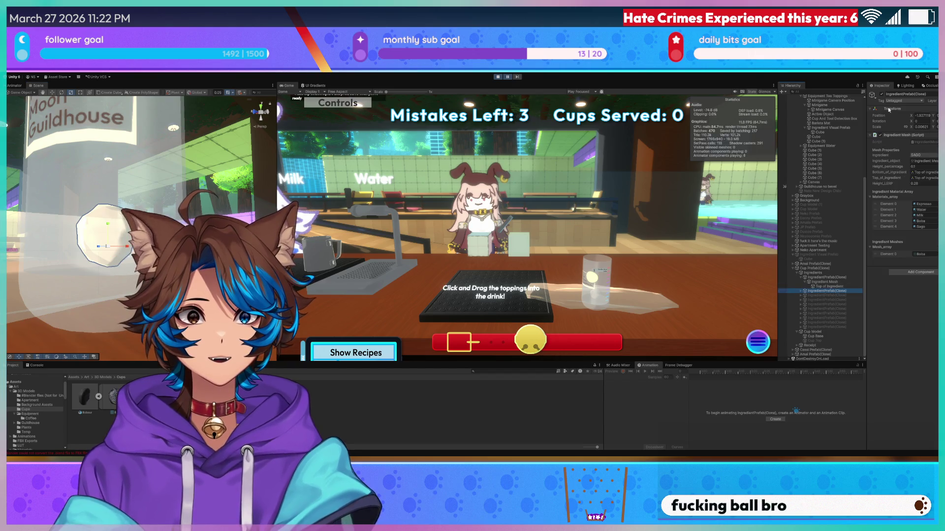
pyautogui.click(822, 278)
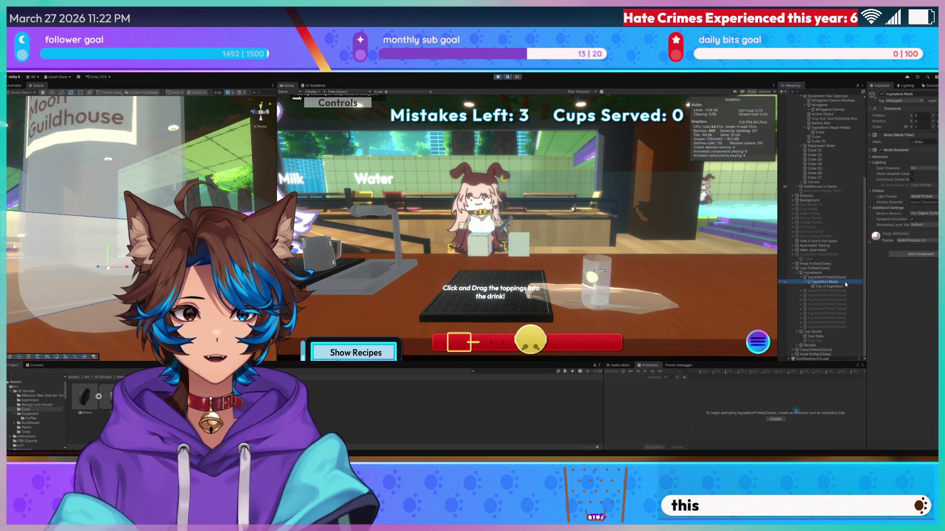
pyautogui.click(841, 286)
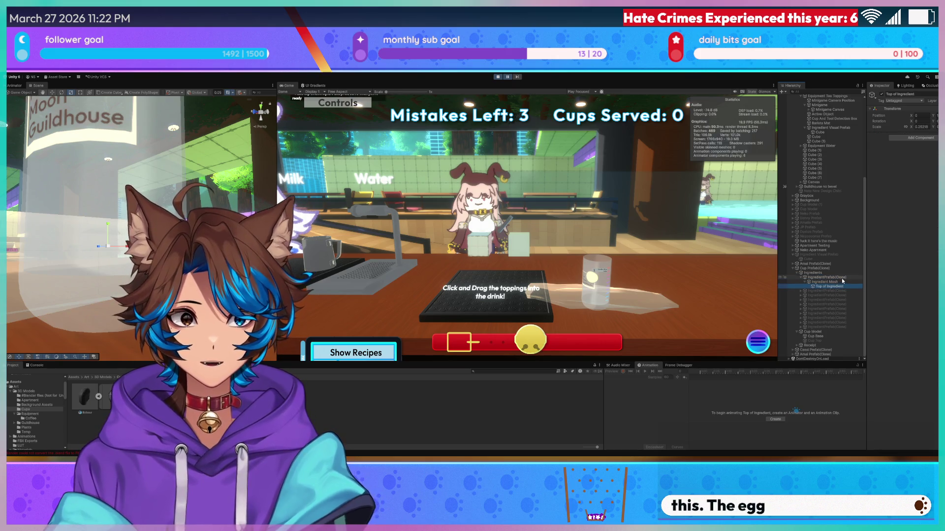
pyautogui.click(844, 277)
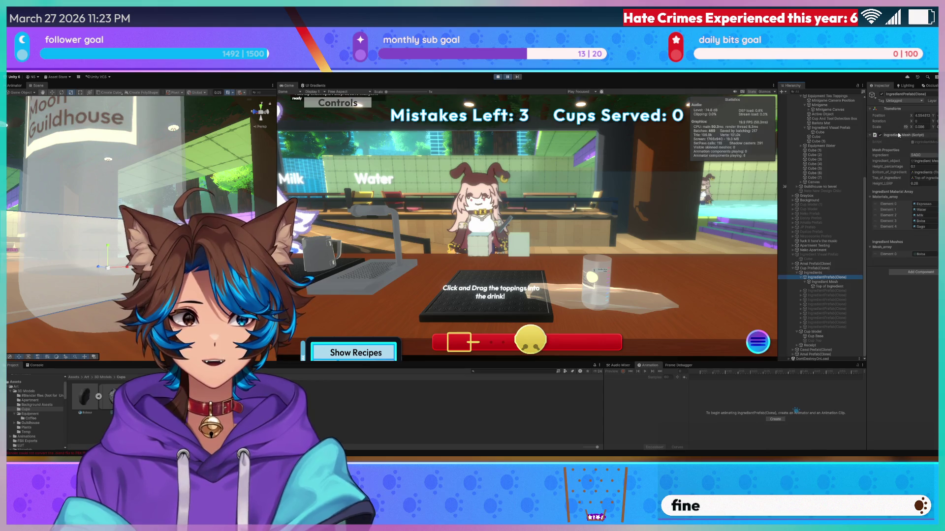
pyautogui.press('f')
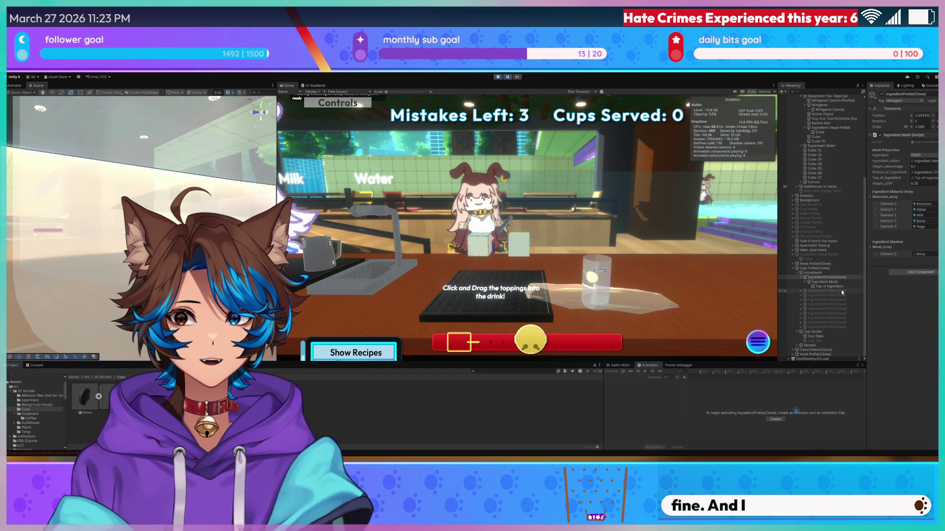
pyautogui.click(841, 286)
pyautogui.press('f')
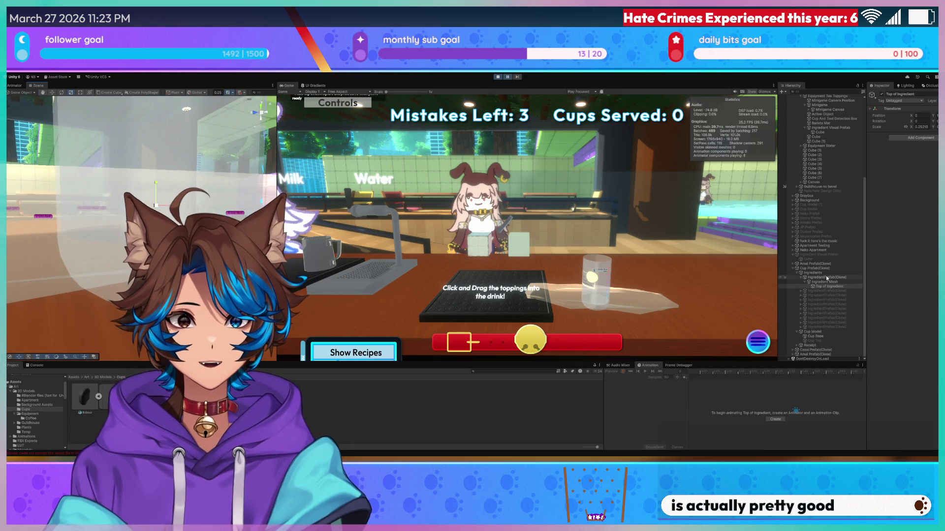
# - Check the ingredient's X scale, then display the Boba mesh asset's details
pyautogui.click(222, 210)
pyautogui.click(920, 127)
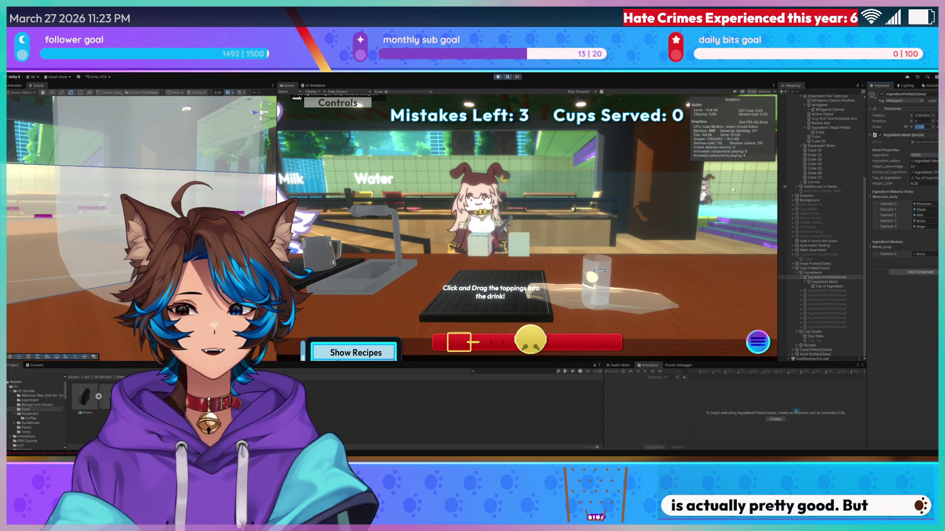
pyautogui.click(86, 400)
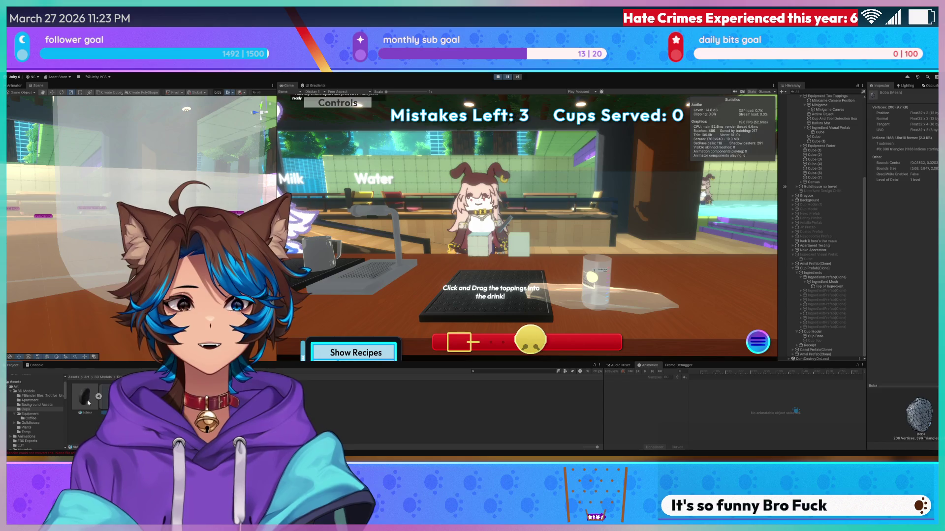
# - Set the boba model's import Scale Factor to 1000
pyautogui.click(88, 400)
pyautogui.write('1')
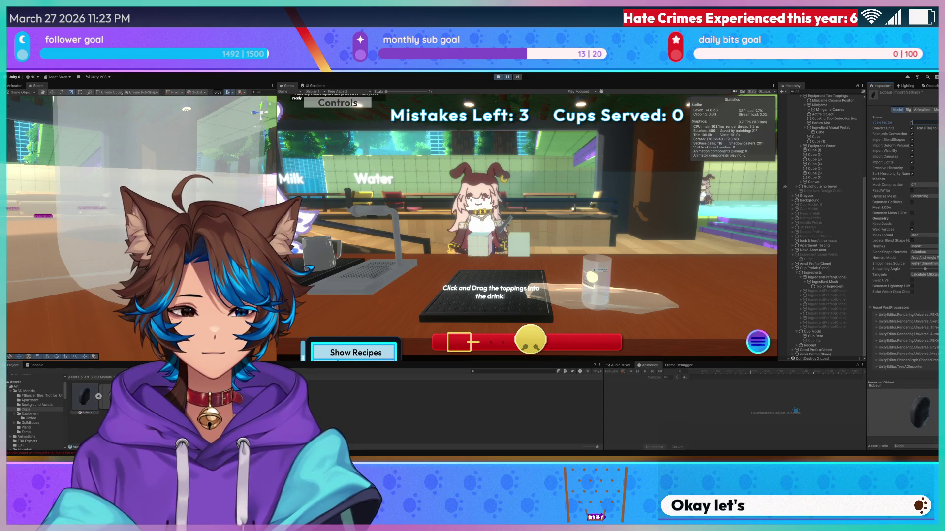
pyautogui.write('000')
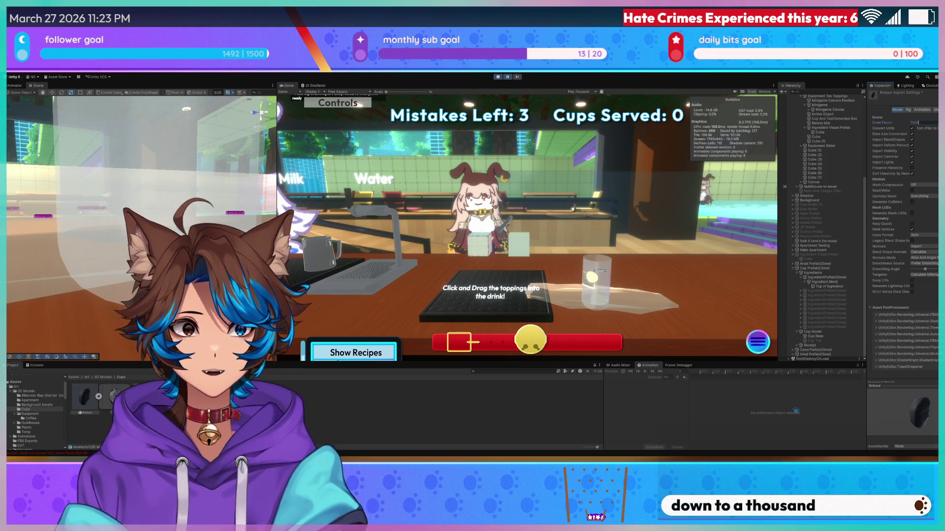
pyautogui.press('Return')
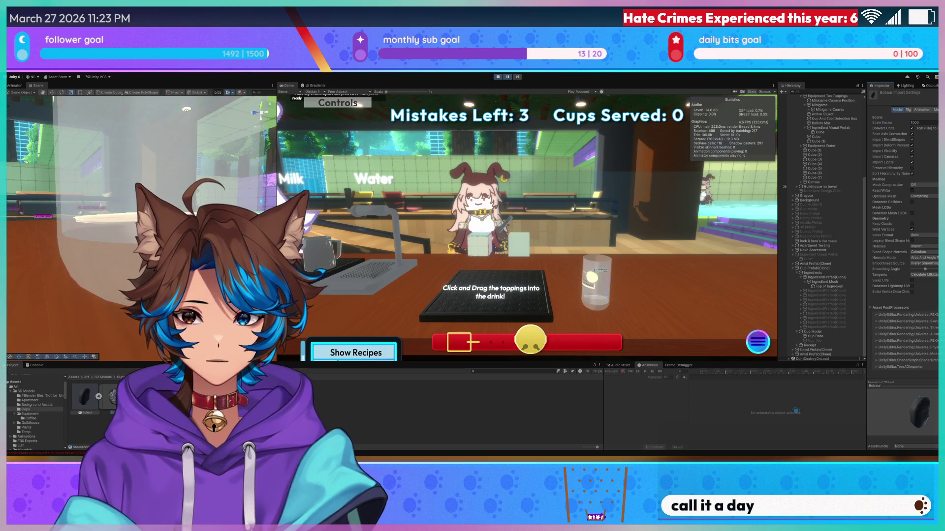
# - Select the Ingredient Mesh and ingredient prefab, framing and orbiting around them in the scene
pyautogui.click(836, 282)
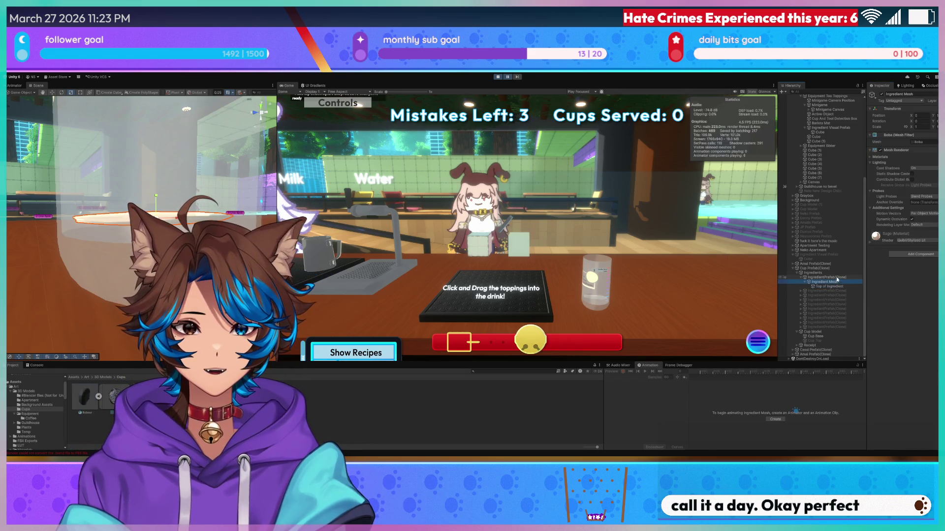
pyautogui.keyDown('alt'); pyautogui.moveTo(199, 190); pyautogui.dragTo(195, 224); pyautogui.keyUp('alt')
pyautogui.click(831, 277)
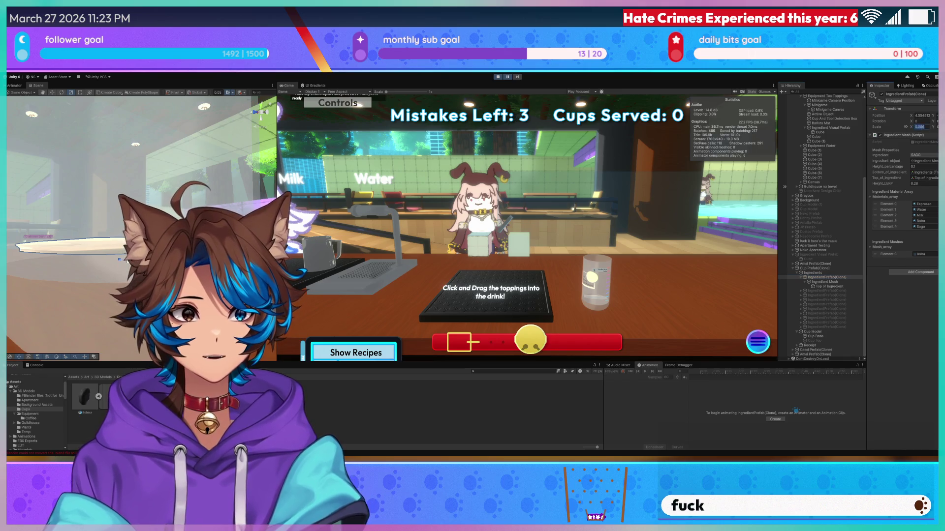
pyautogui.press('f')
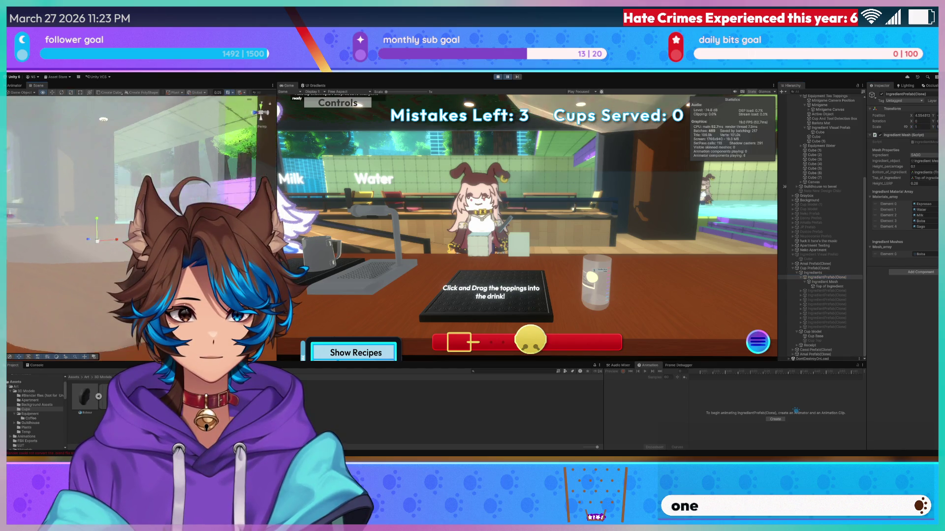
pyautogui.moveTo(147, 207)
pyautogui.mouseDown(button='right')
pyautogui.moveTo(180, 196)
pyautogui.moveTo(32, 331)
pyautogui.mouseUp(button='right')
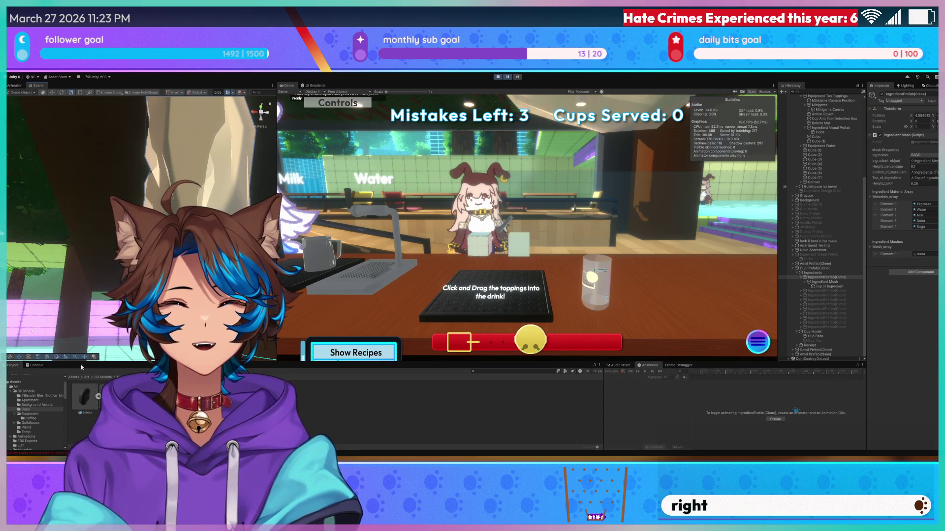
# - Expand the boba model asset and view the Boba mesh inside it
pyautogui.click(84, 396)
pyautogui.click(98, 396)
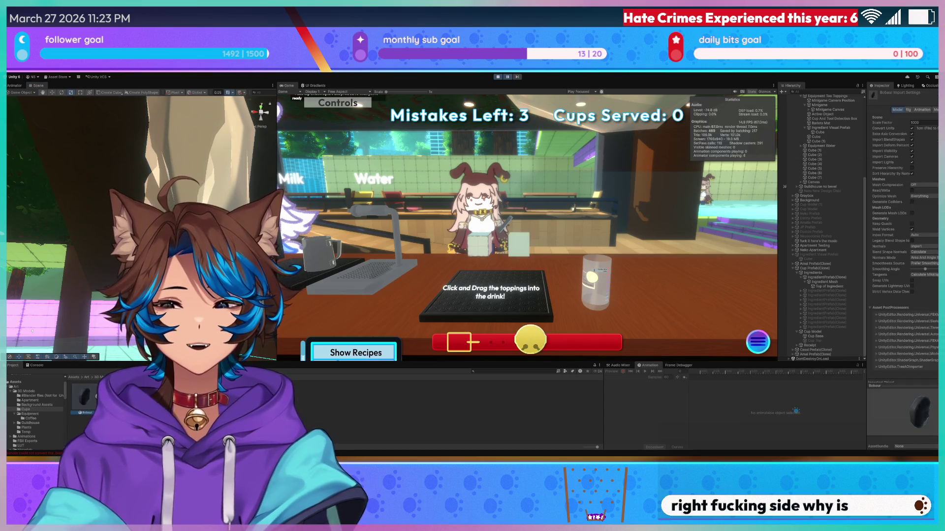
pyautogui.click(118, 396)
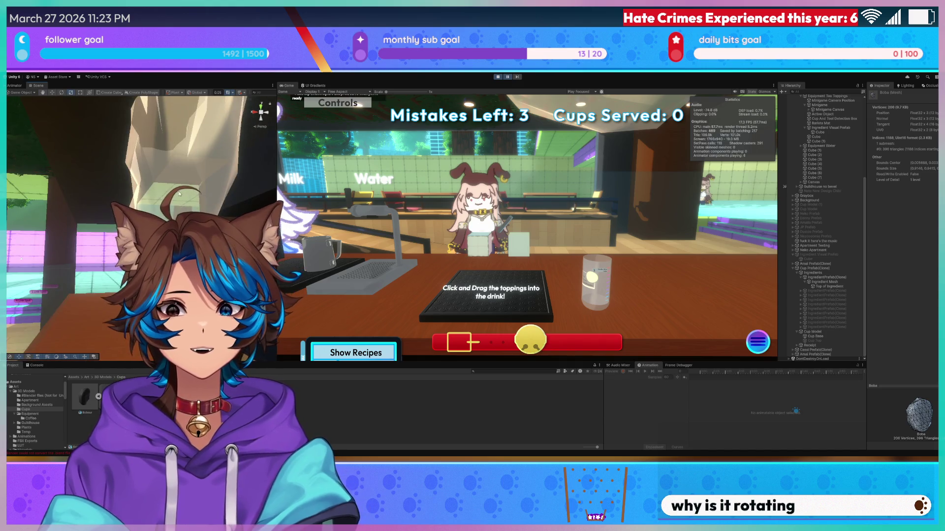
# - Frame Ingredient Mesh, view it from below, then return to Blender
pyautogui.doubleClick(825, 282)
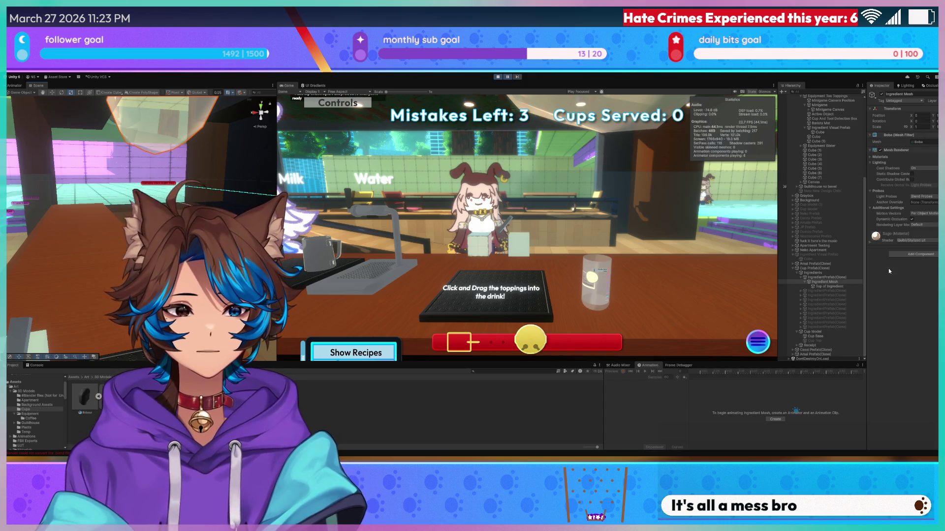
pyautogui.moveTo(197, 246)
pyautogui.mouseDown(button='right')
pyautogui.moveTo(197, 222)
pyautogui.moveTo(158, 212)
pyautogui.mouseUp(button='right')
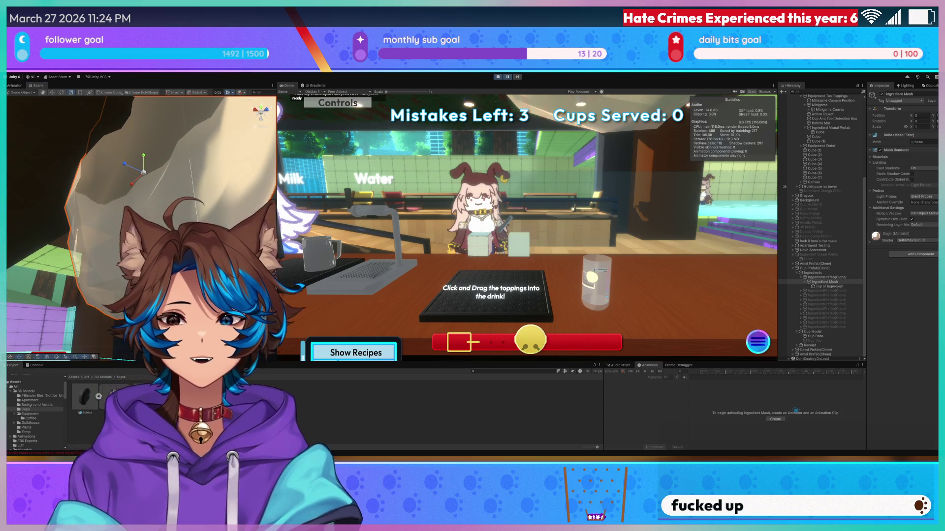
pyautogui.hotkey('alt', 'Tab')
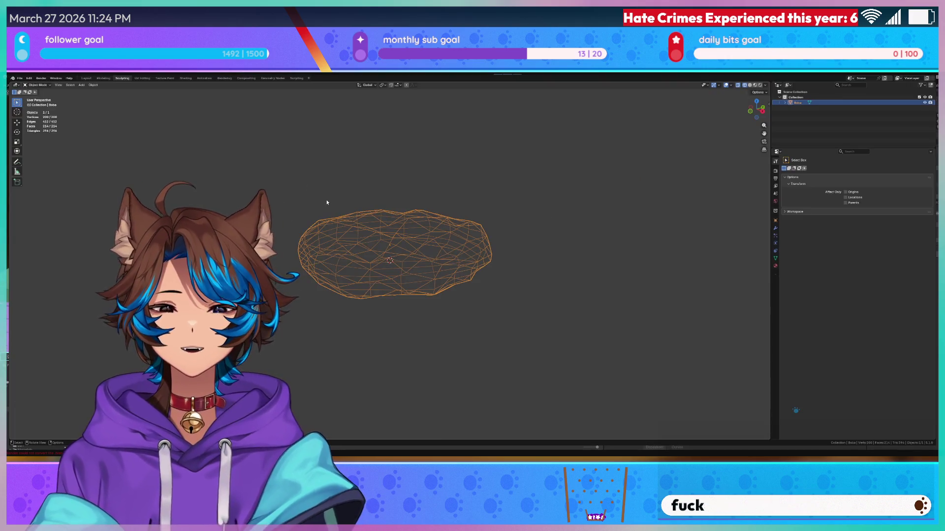
# - View the boba mesh from the front, cancel a trial Y rotation, and show its Object transform
pyautogui.press('KP_1')
pyautogui.press('r')
pyautogui.press('z')
pyautogui.press('x')
pyautogui.press('y')
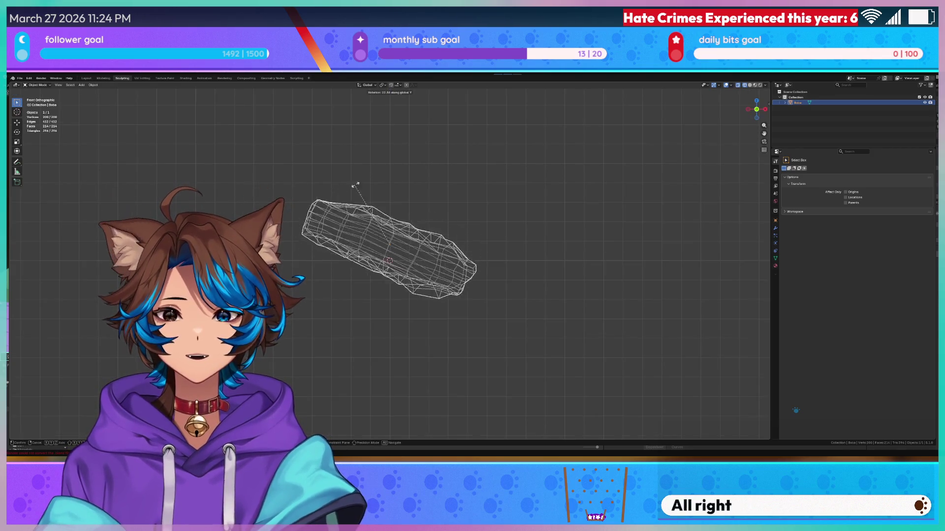
pyautogui.press('Escape')
pyautogui.click(381, 86)
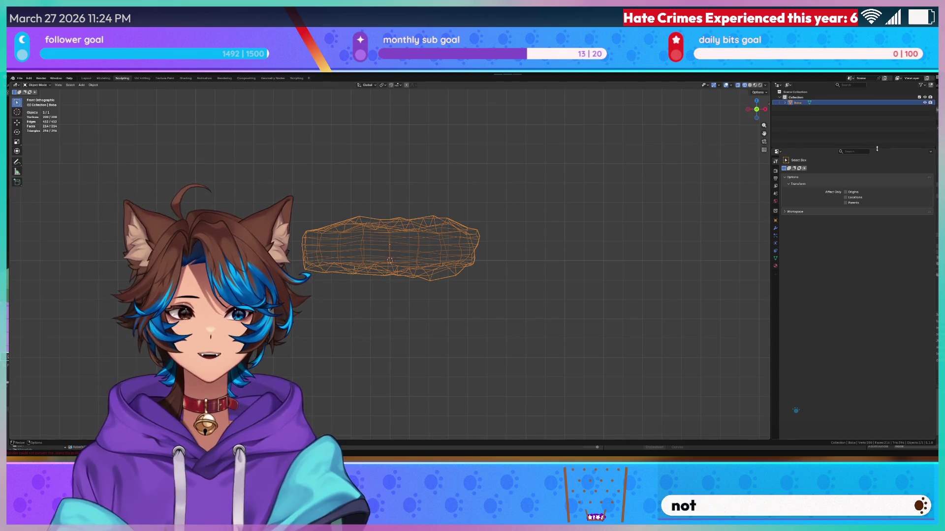
pyautogui.click(836, 123)
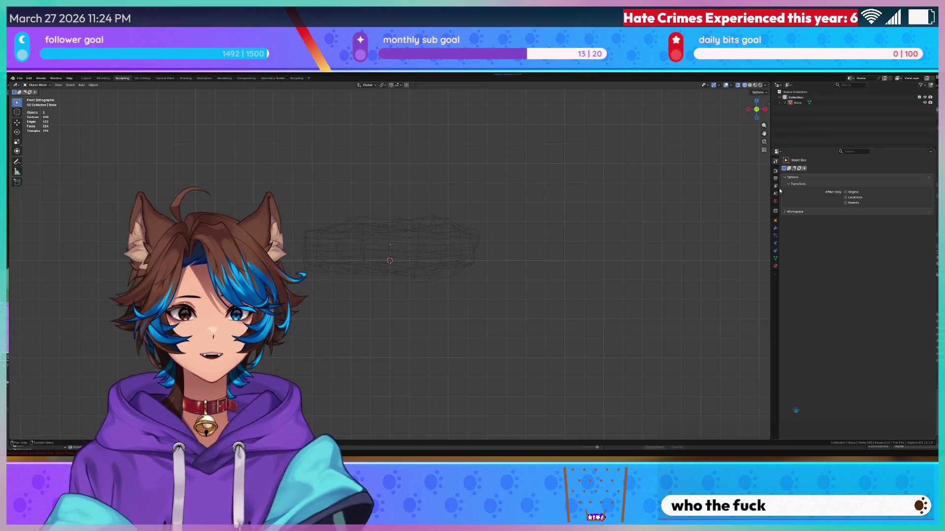
# - Deselect and reselect the boba mesh, then enter Edit Mode
pyautogui.click(776, 222)
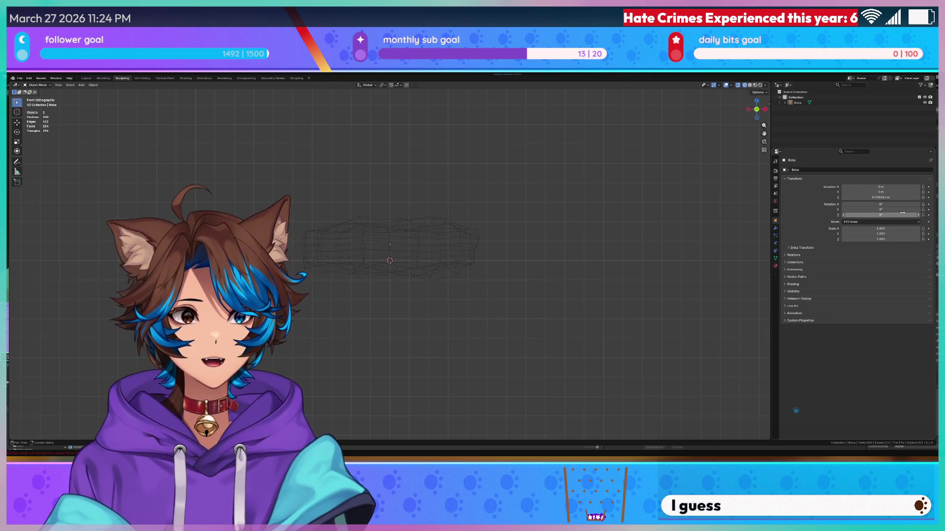
pyautogui.press('a')
pyautogui.press('Tab')
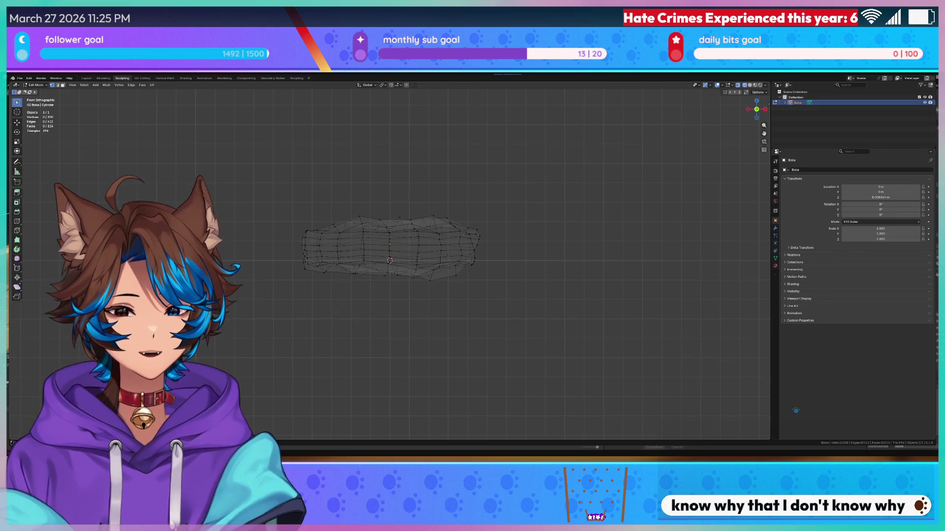
# - Switch the viewport to Solid shading and orbit into a perspective view of the mesh
pyautogui.scroll(-4, 321, 265)
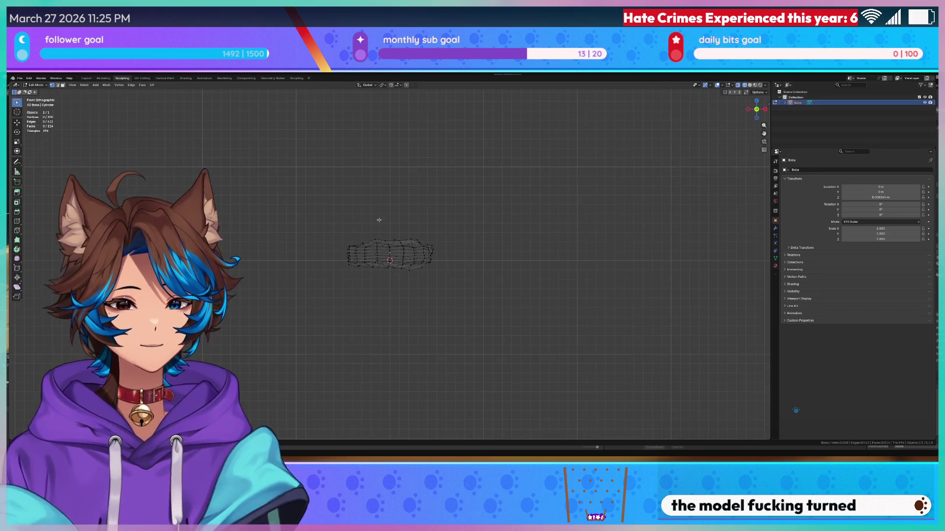
pyautogui.scroll(5, 376, 219)
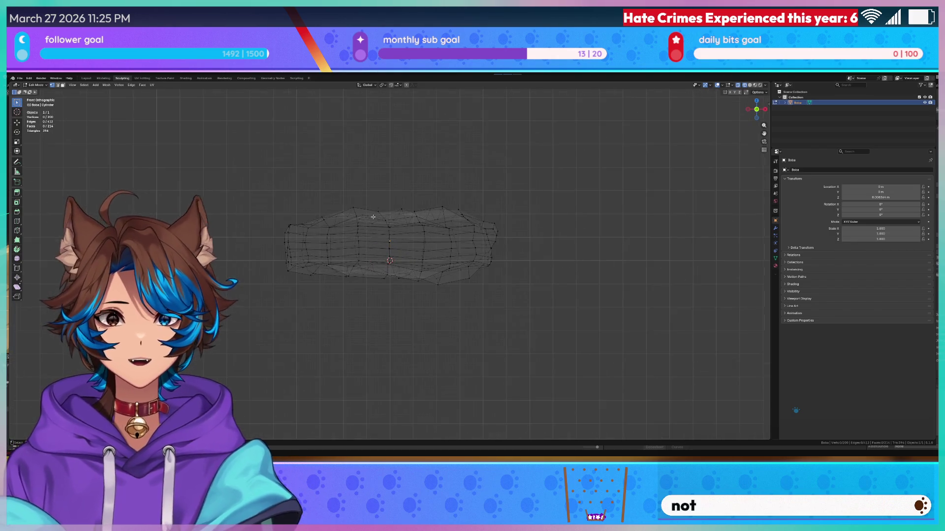
pyautogui.press('z')
pyautogui.click(430, 191)
pyautogui.moveTo(430, 190); pyautogui.dragTo(522, 194, button='middle')
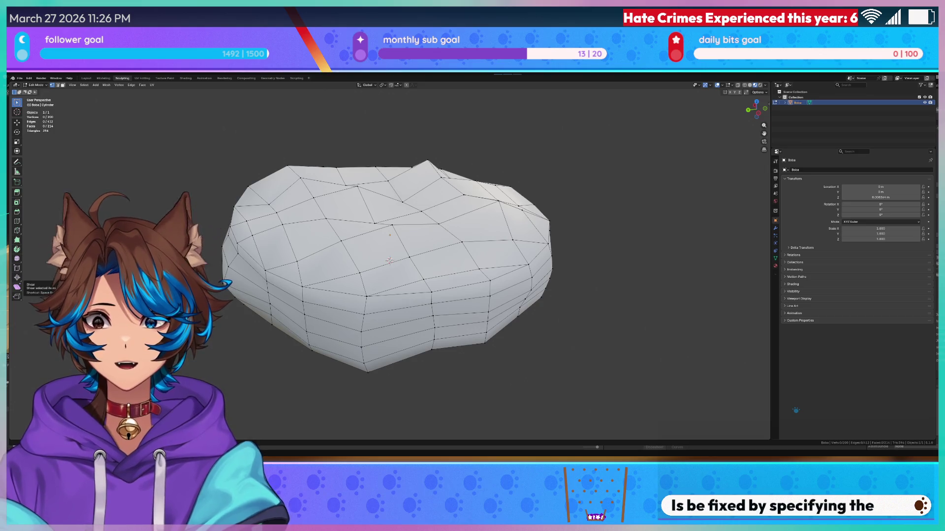
# - Return the boba mesh from Edit Mode to Object Mode
pyautogui.scroll(-2, 389, 261)
pyautogui.press('Tab')
pyautogui.press('Tab')
pyautogui.press('q')
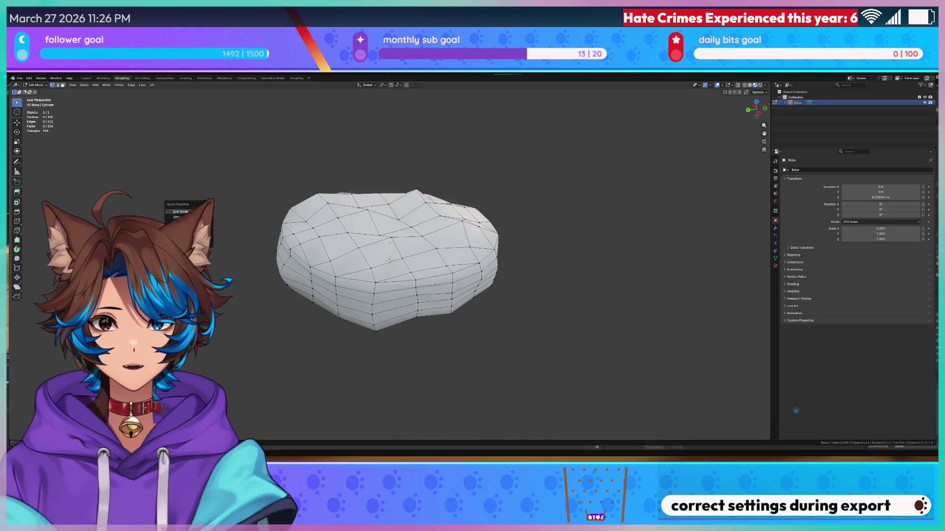
pyautogui.press('Tab')
pyautogui.press('q')
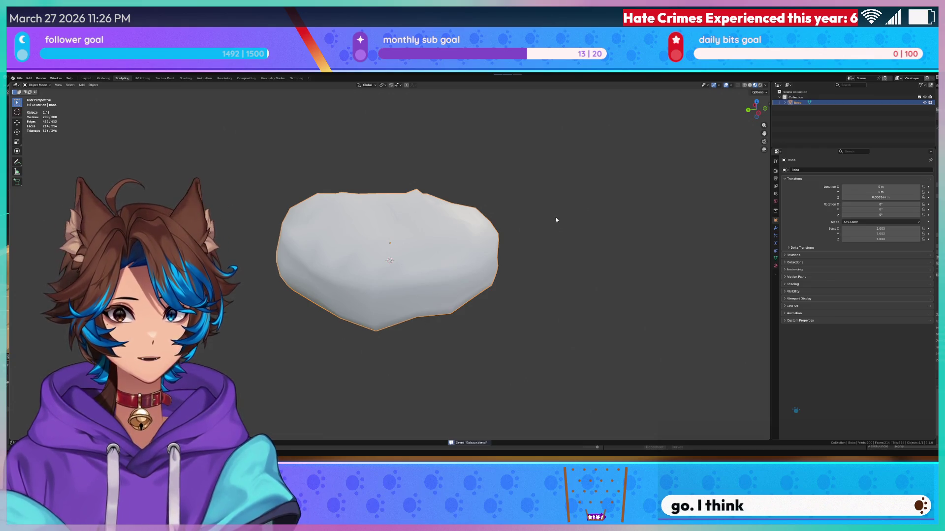
# - Save Boba.blend, then try rotating the mesh on X, Z and Y without applying it
pyautogui.hotkey('ctrl', 's')
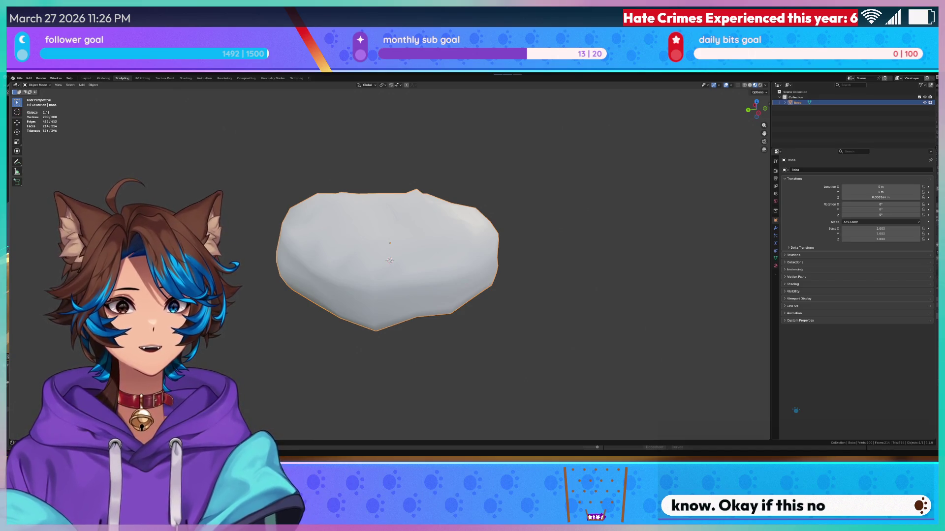
pyautogui.press('q')
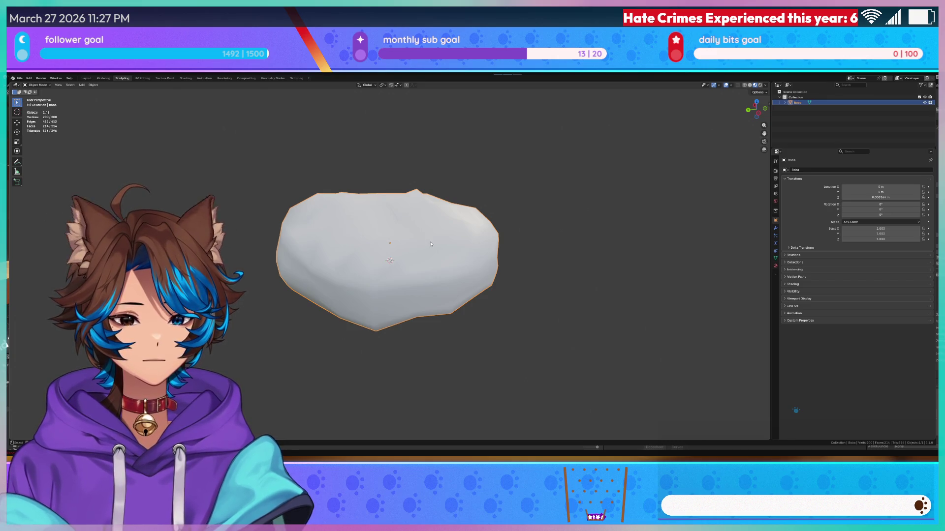
pyautogui.scroll(-5, 431, 244)
pyautogui.press('r')
pyautogui.press('x')
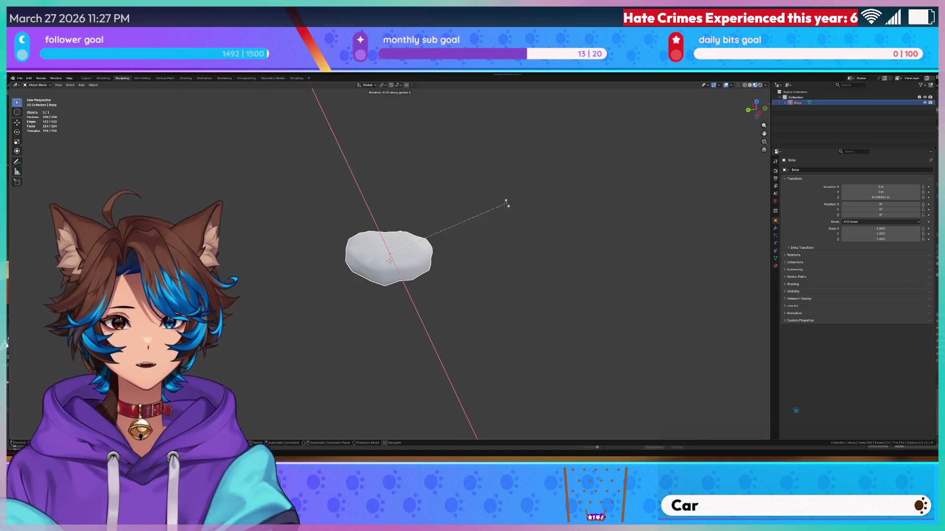
pyautogui.press('z')
pyautogui.press('y')
pyautogui.press('Escape')
pyautogui.press('KP_1')
pyautogui.press('r')
pyautogui.press('Escape')
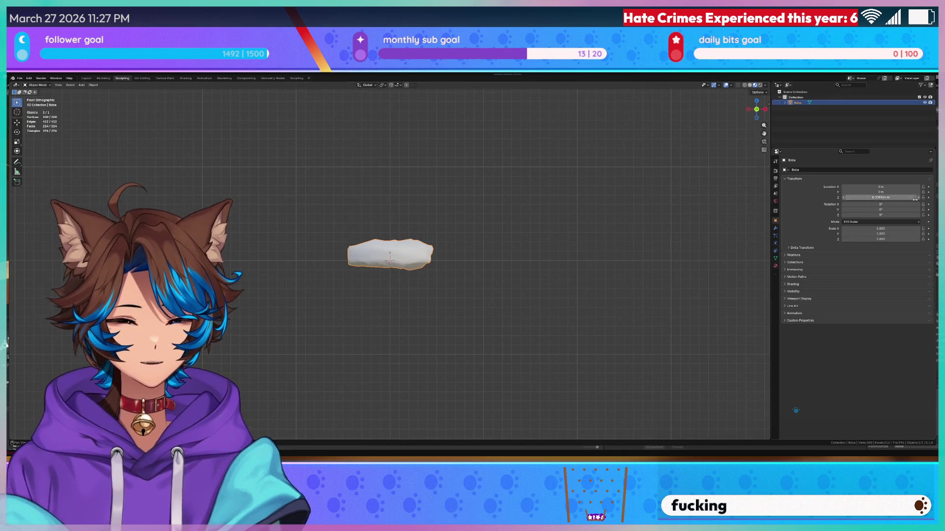
# - Set the boba's Y rotation to 90° in the Transform panel
pyautogui.click(891, 209)
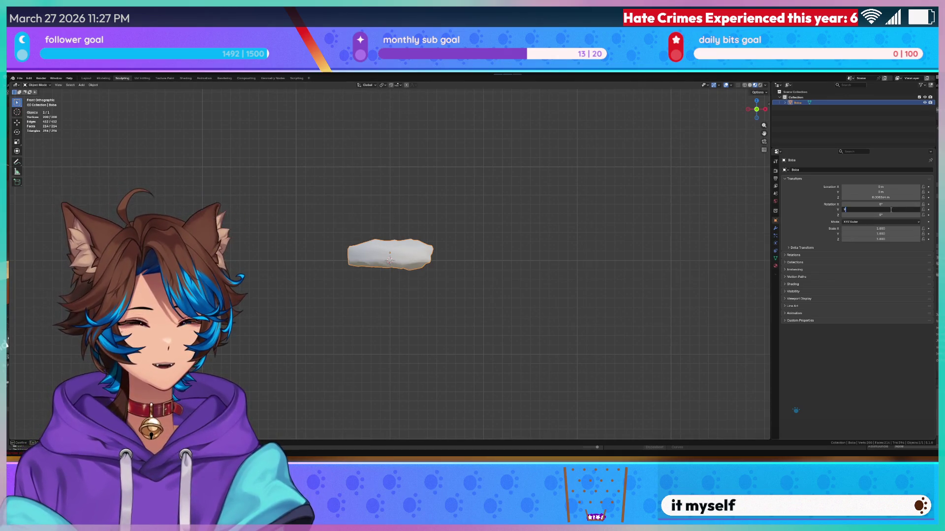
pyautogui.write('0')
pyautogui.press('Return')
pyautogui.press('q')
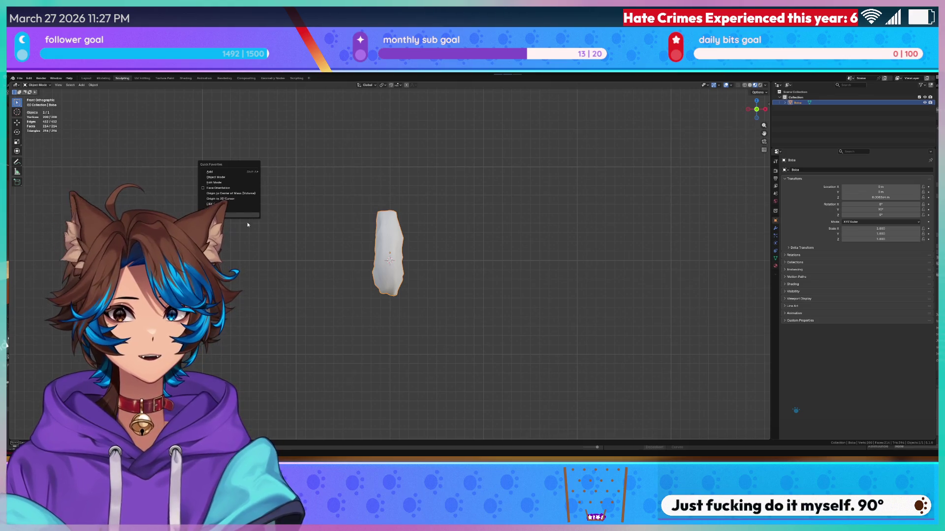
pyautogui.press('Escape')
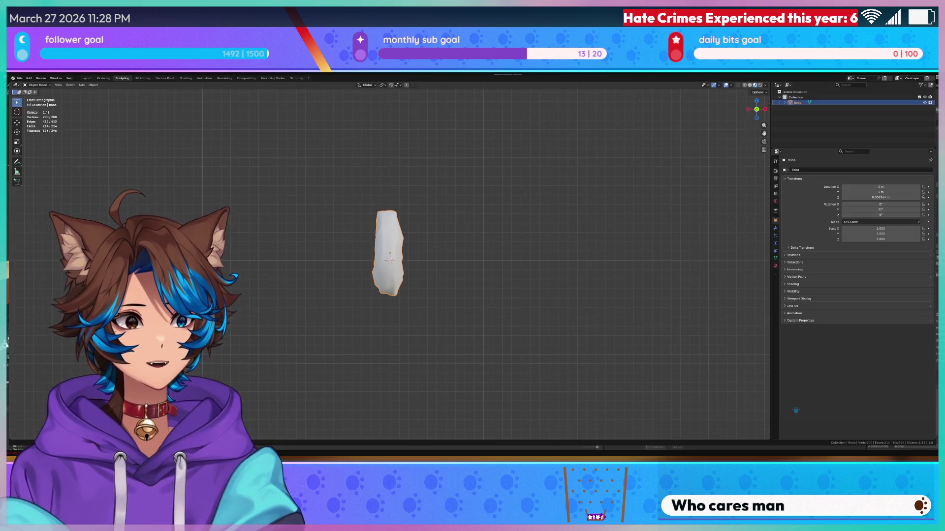
# - Check the boba in Unity, then clear its rotation back to 0° in front view
pyautogui.hotkey('alt', 'Tab')
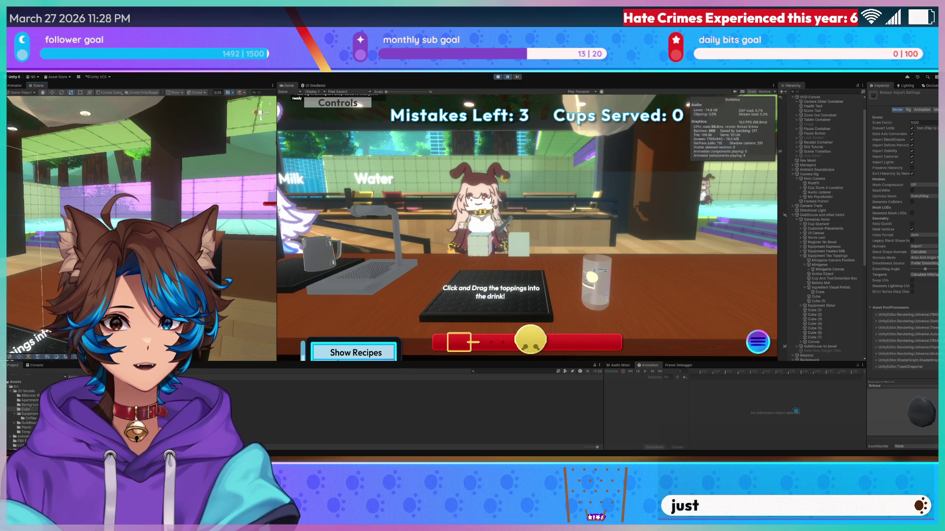
pyautogui.hotkey('alt', 'Tab')
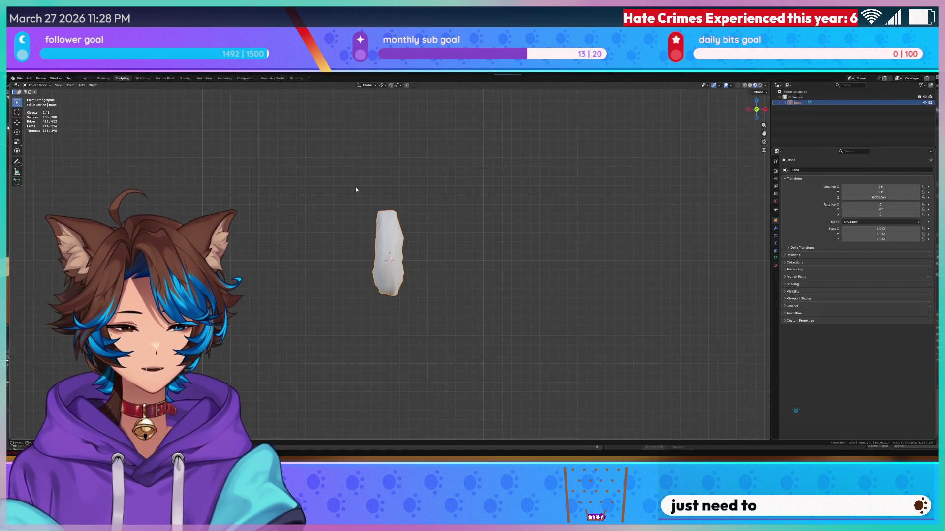
pyautogui.scroll(2, 356, 187)
pyautogui.press('q')
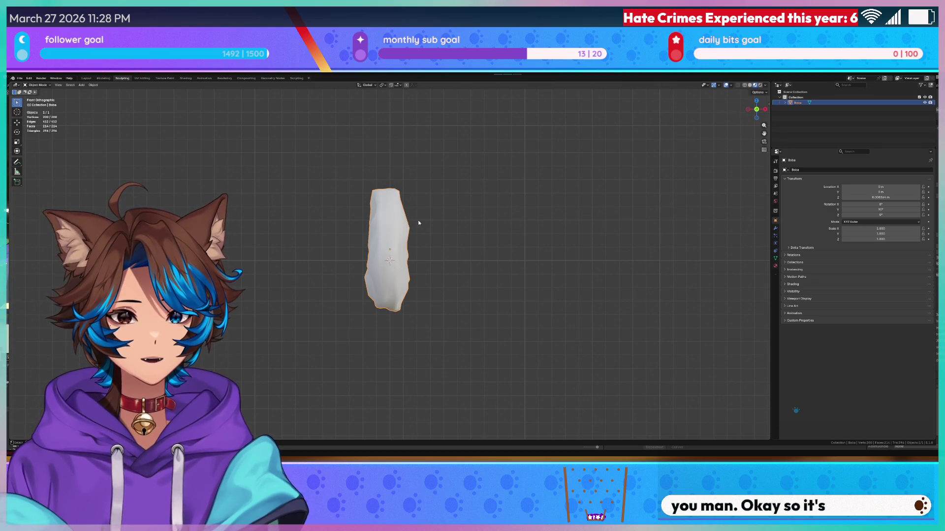
pyautogui.moveTo(469, 221); pyautogui.dragTo(468, 224, button='middle')
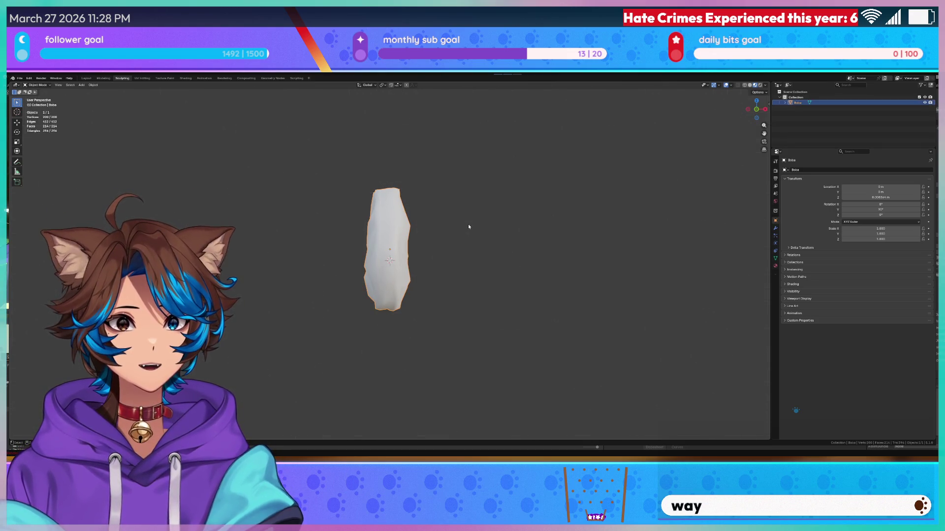
pyautogui.hotkey('alt', 'r')
pyautogui.press('KP_1')
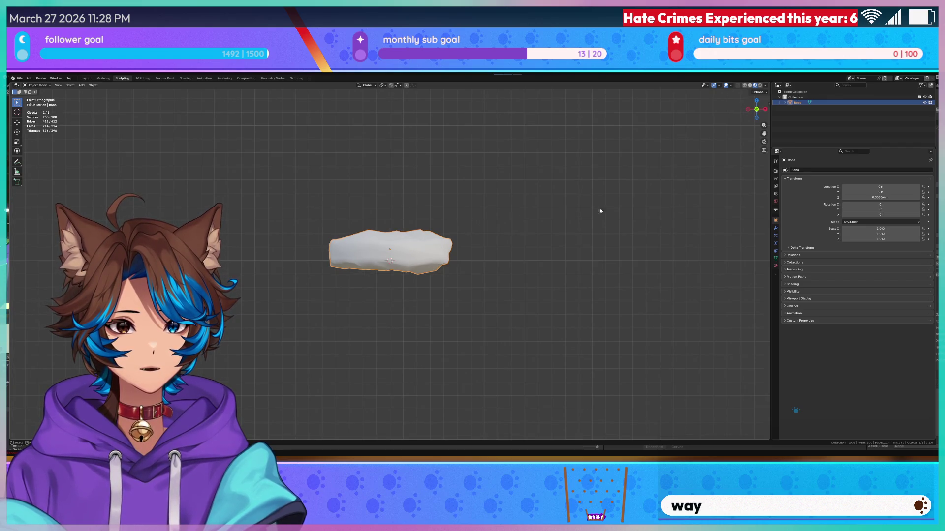
# - Set the boba's Rotation Z and X to 90° and save the file
pyautogui.click(878, 215)
pyautogui.press('Return')
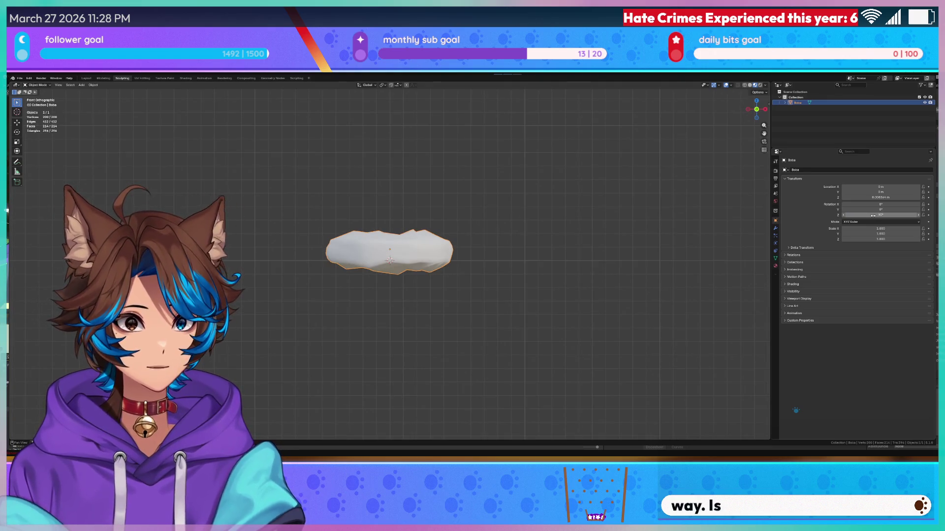
pyautogui.click(876, 205)
pyautogui.write('90')
pyautogui.press('Return')
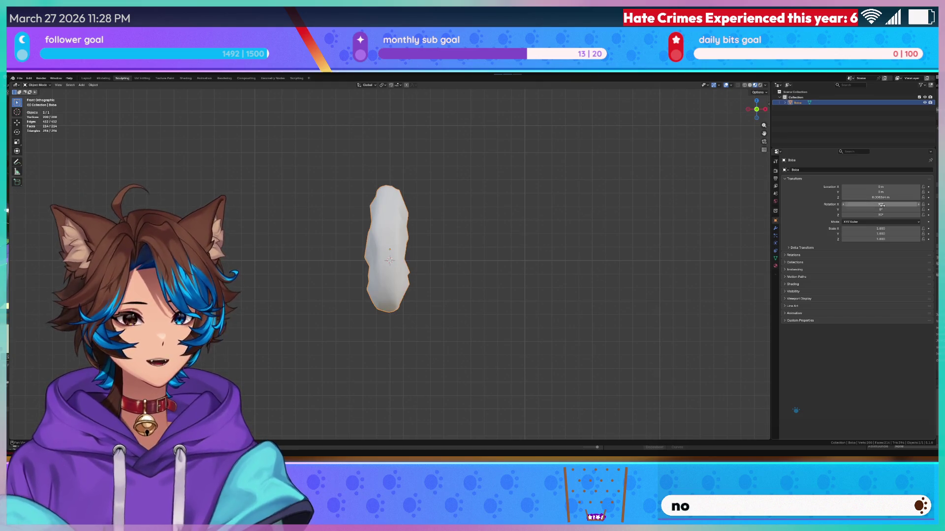
pyautogui.hotkey('ctrl', 's')
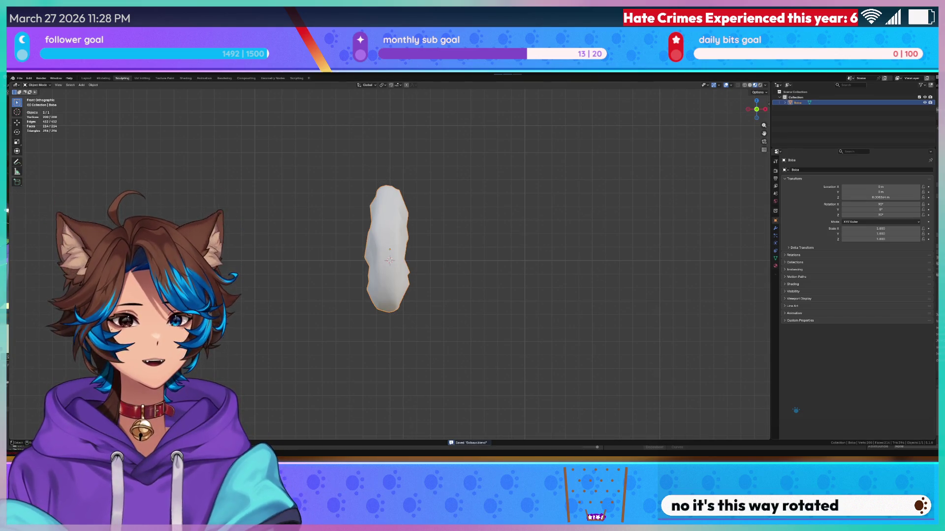
pyautogui.rightClick(264, 200)
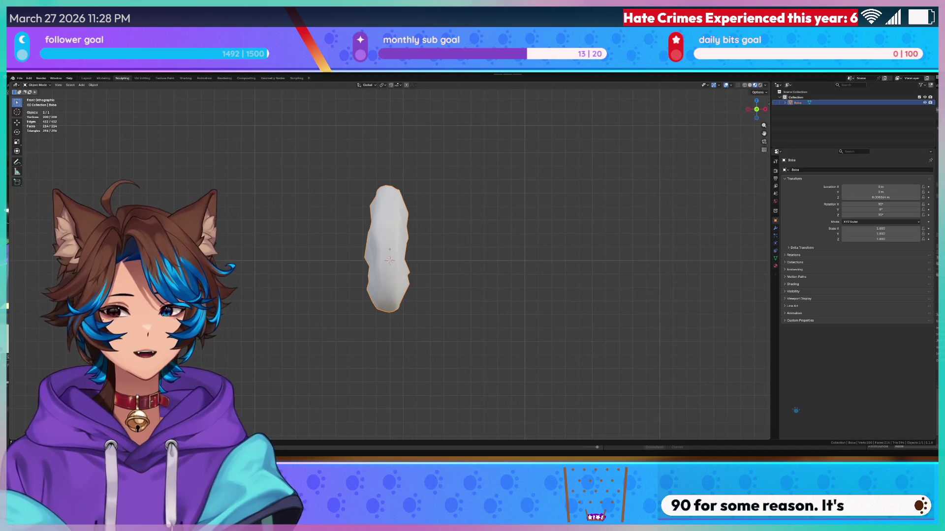
pyautogui.hotkey('alt', 'Tab')
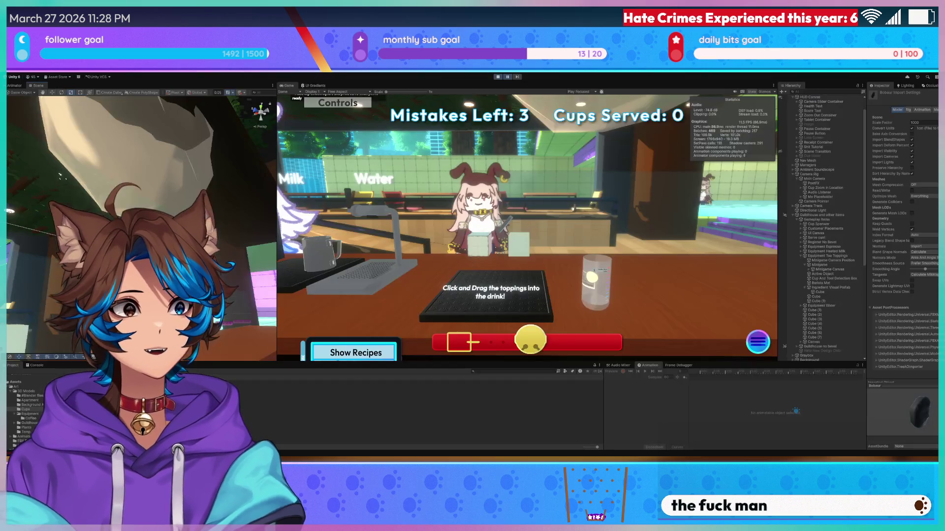
# - Select the ingredient mesh in the scene and set its Rotation X to 90
pyautogui.moveTo(147, 197); pyautogui.dragTo(164, 188, button='right')
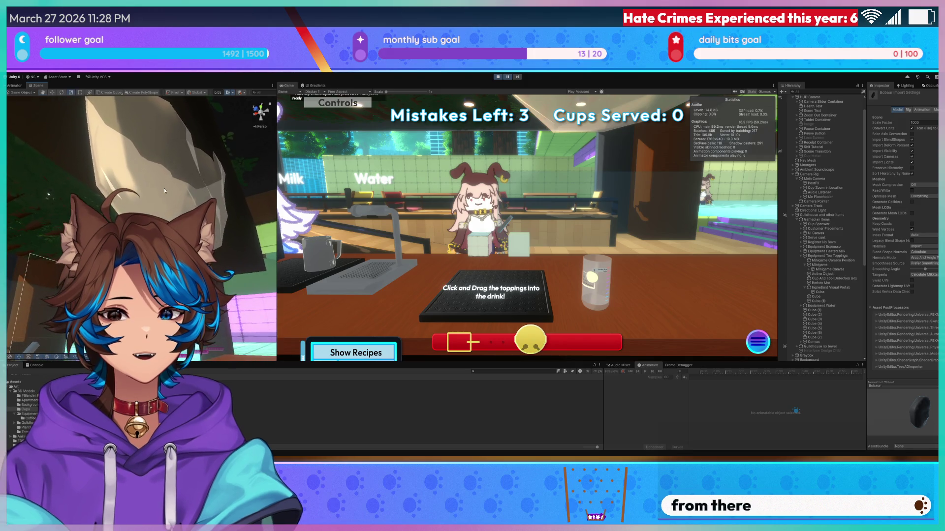
pyautogui.click(164, 188)
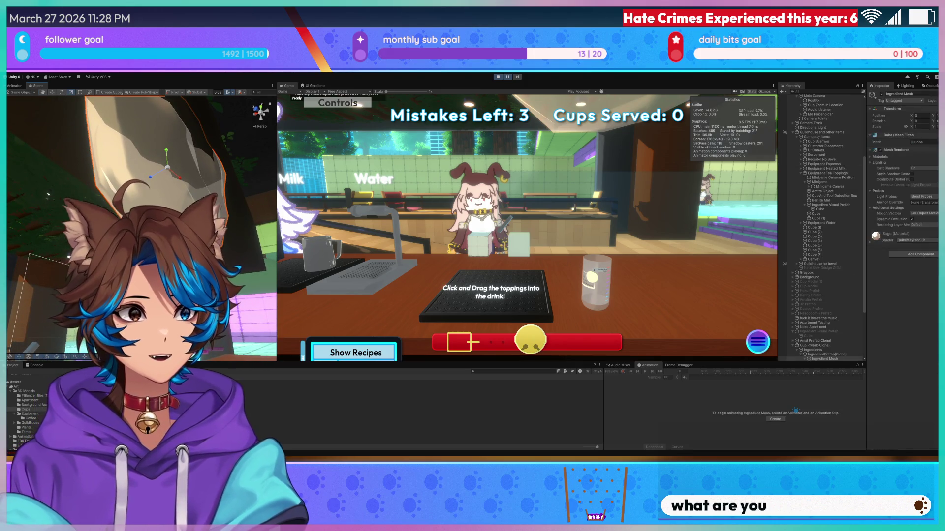
pyautogui.keyDown('alt'); pyautogui.moveTo(147, 221); pyautogui.dragTo(197, 221); pyautogui.keyUp('alt')
pyautogui.click(916, 121)
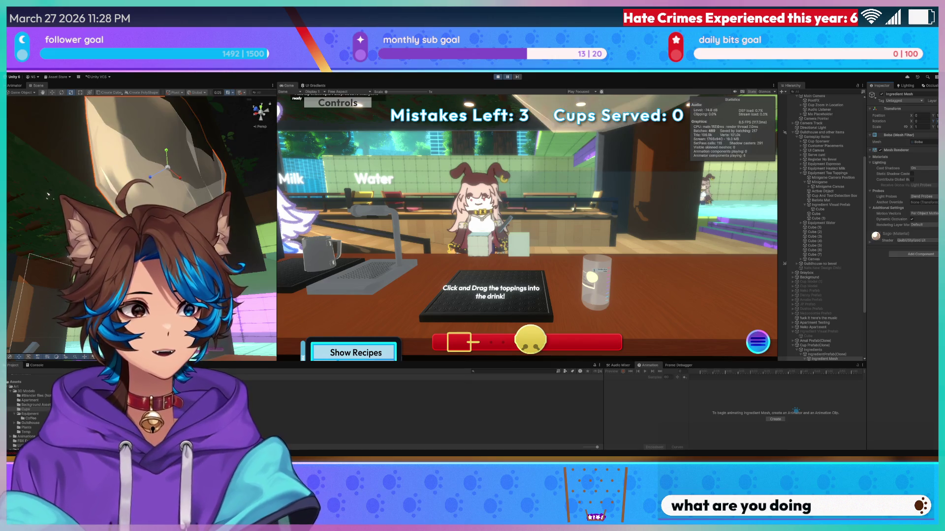
pyautogui.write('90')
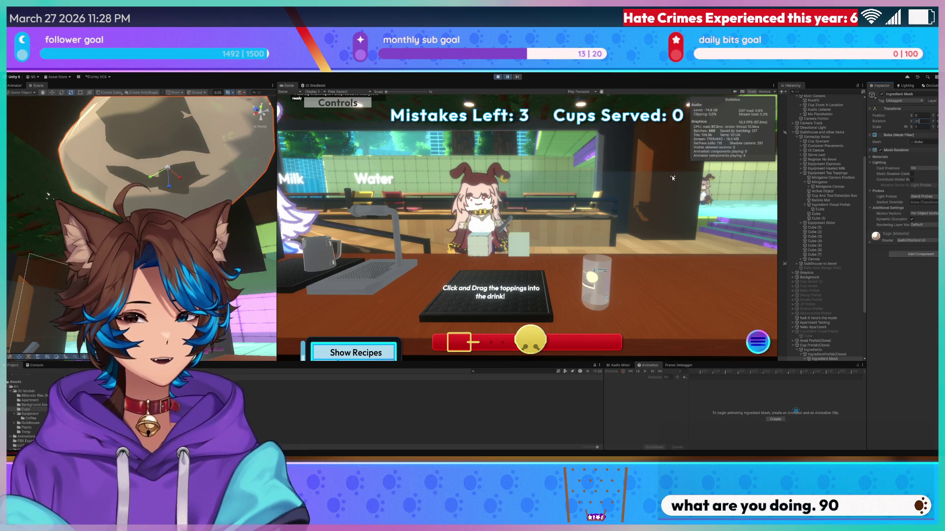
pyautogui.moveTo(179, 149)
pyautogui.keyDown('alt'); pyautogui.mouseDown()
pyautogui.moveTo(229, 182)
pyautogui.moveTo(236, 216)
pyautogui.mouseUp(); pyautogui.keyUp('alt')
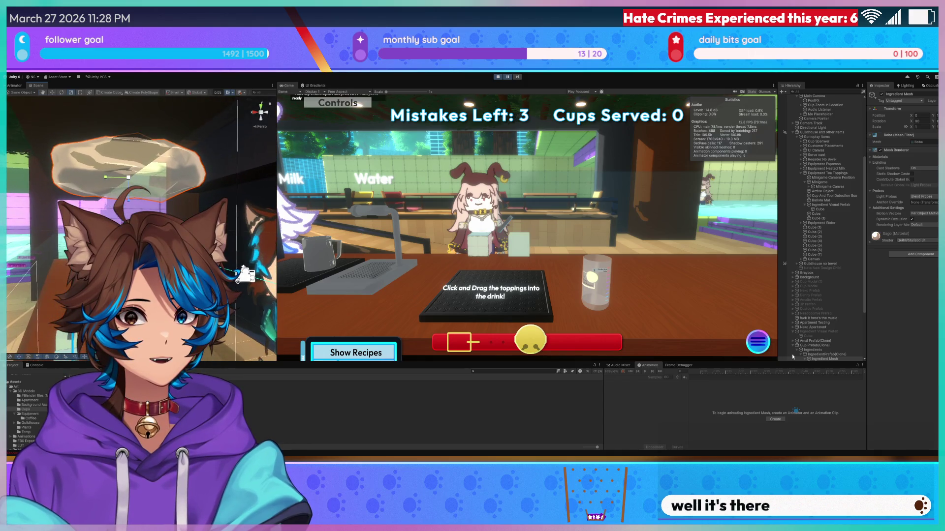
# - Set IngredientPrefab(Clone) Scale X to 10.251, then drag it smaller to flatten the boba
pyautogui.click(831, 355)
pyautogui.click(914, 128)
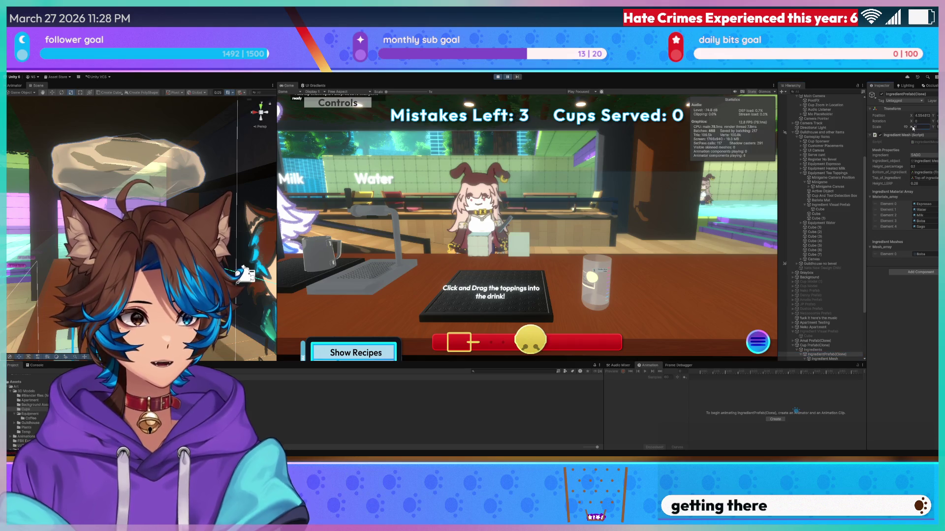
pyautogui.write('1')
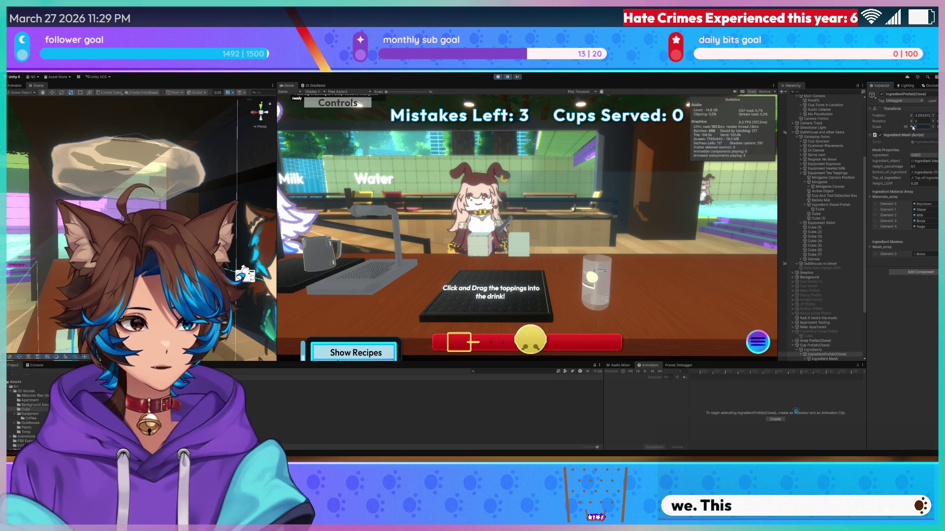
pyautogui.write('0.25')
pyautogui.write('1')
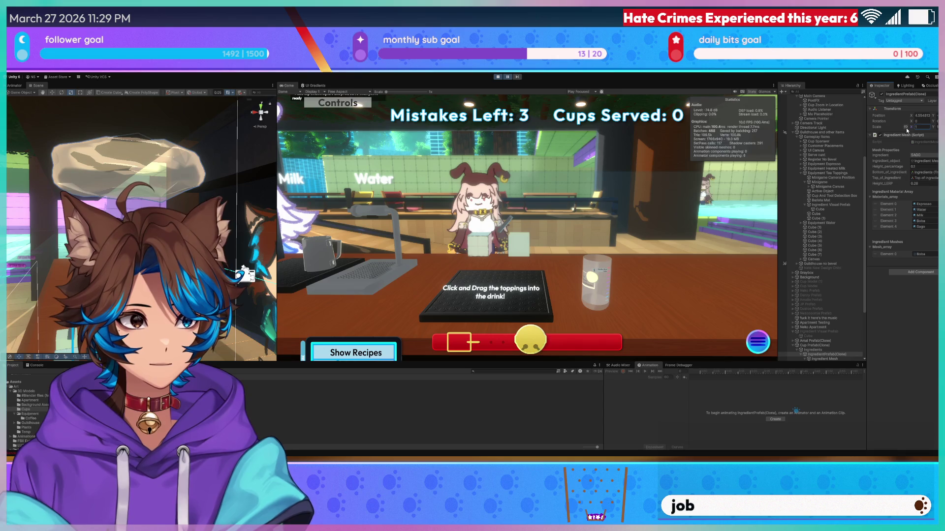
pyautogui.moveTo(909, 130); pyautogui.dragTo(903, 131)
pyautogui.moveTo(231, 188); pyautogui.dragTo(247, 191, button='right')
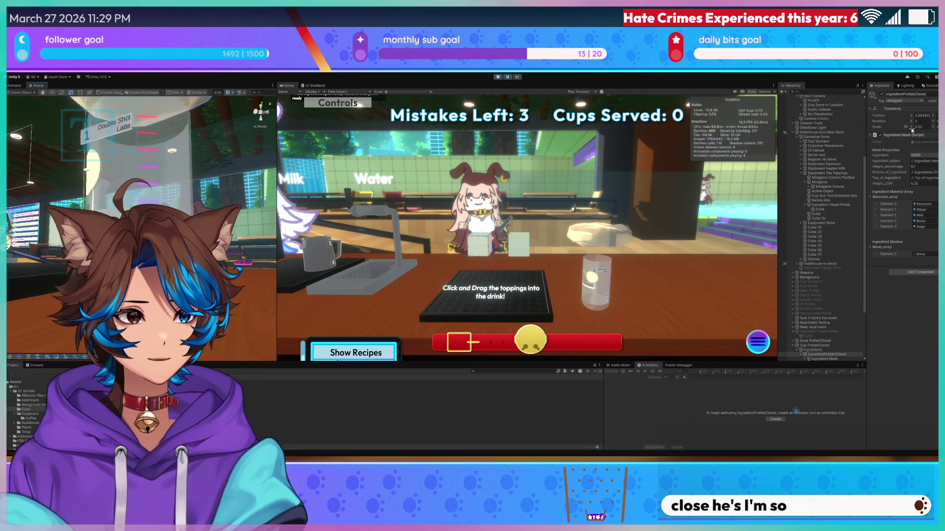
pyautogui.moveTo(911, 127); pyautogui.dragTo(907, 126)
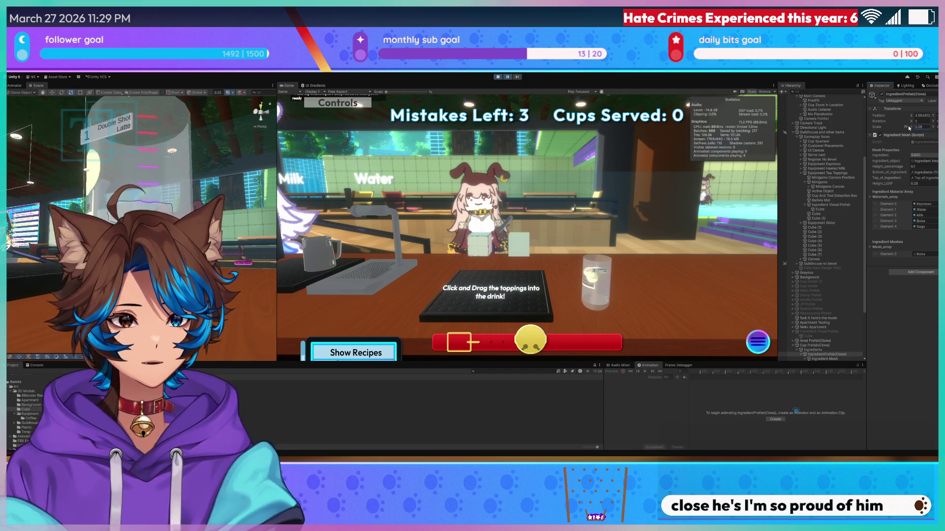
pyautogui.moveTo(908, 127); pyautogui.dragTo(908, 126)
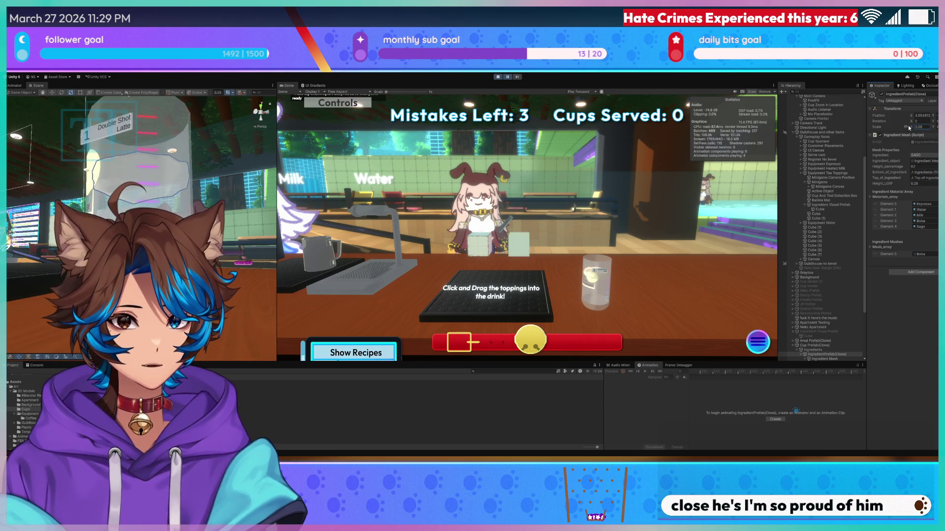
pyautogui.moveTo(112, 163); pyautogui.dragTo(393, 163, button='right')
pyautogui.hotkey('alt', 'Tab')
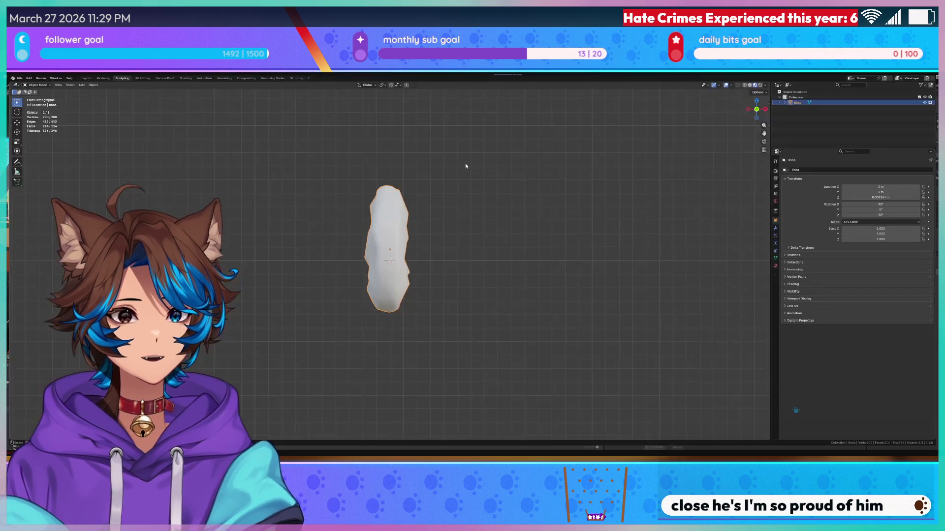
# - Undo the boba's X rotation back to 0° and save Bobaun.blend
pyautogui.hotkey('ctrl', 'z')
pyautogui.hotkey('ctrl', 'z')
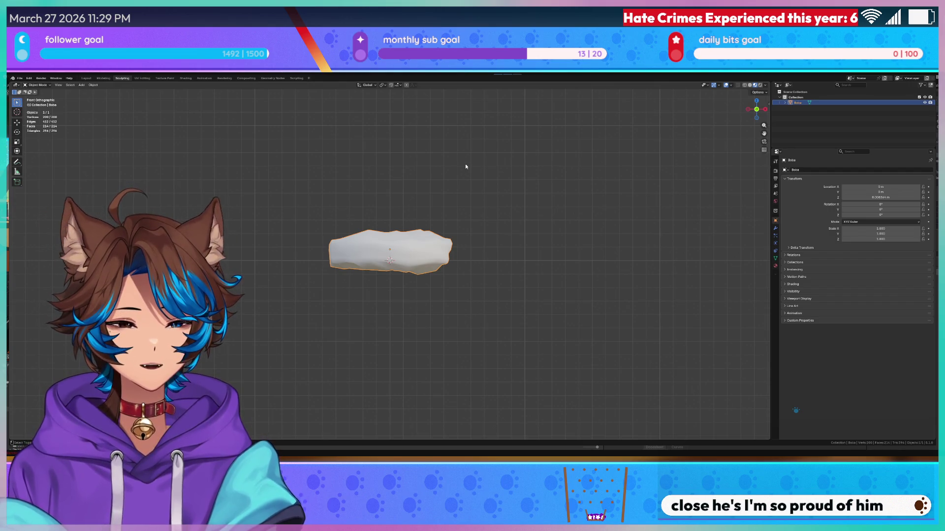
pyautogui.hotkey('ctrl', 's')
pyautogui.rightClick(411, 173)
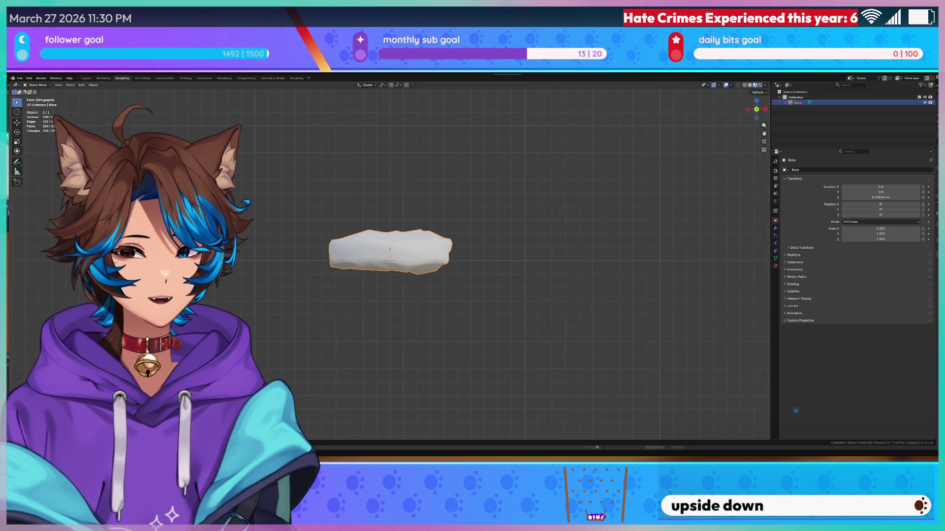
pyautogui.hotkey('alt', 'Tab')
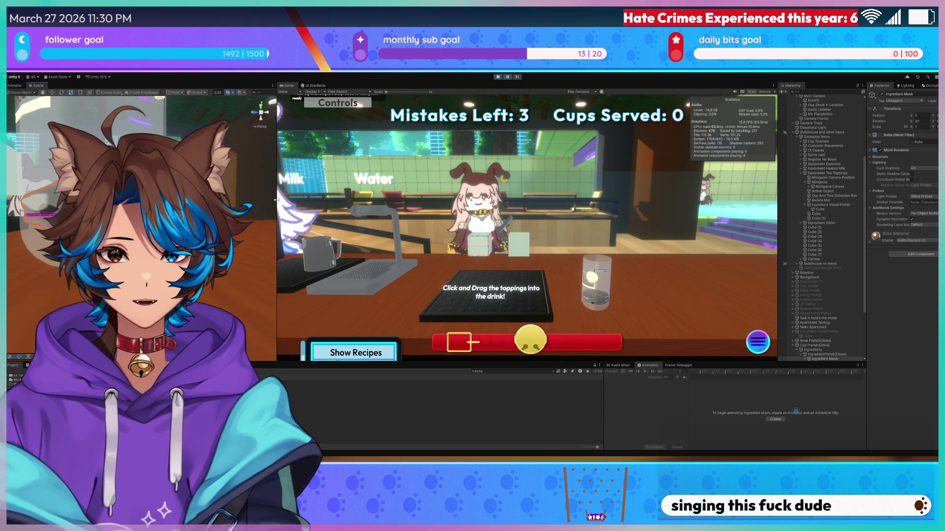
# - Resize the Scene view, Game view and Hierarchy panels to give each more room
pyautogui.moveTo(276, 200); pyautogui.dragTo(810, 200)
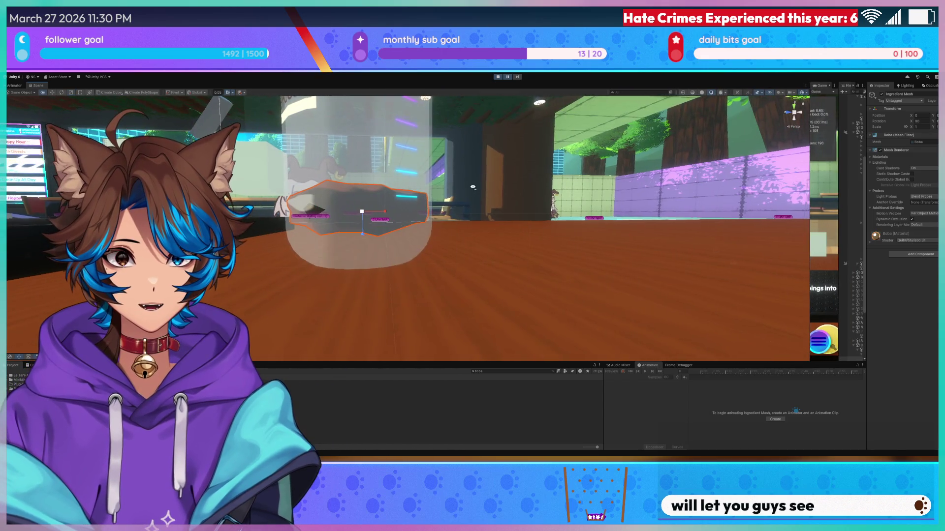
pyautogui.scroll(5, 477, 186)
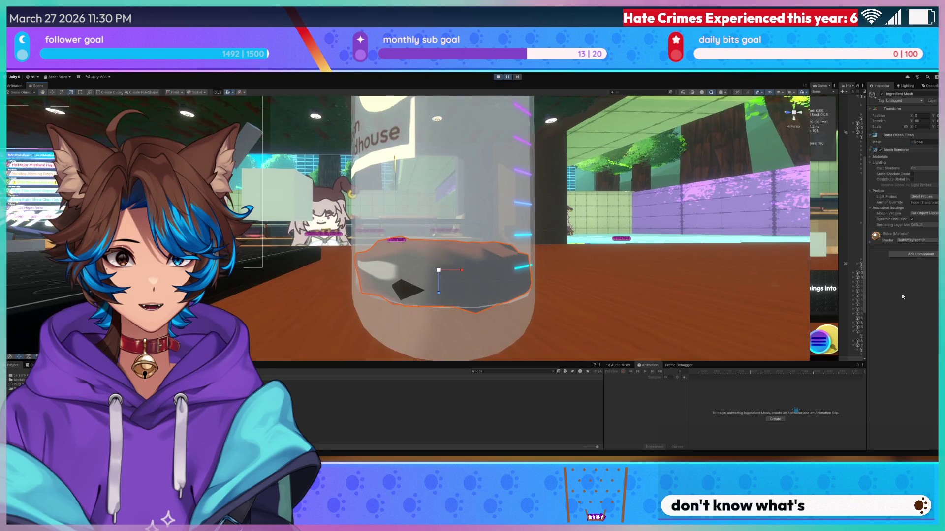
pyautogui.moveTo(808, 237); pyautogui.dragTo(590, 221)
pyautogui.moveTo(840, 206); pyautogui.dragTo(742, 207)
# - Set the IngredientPrefab(Clone) X scale to 0.084 with the cup framed in view
pyautogui.click(792, 354)
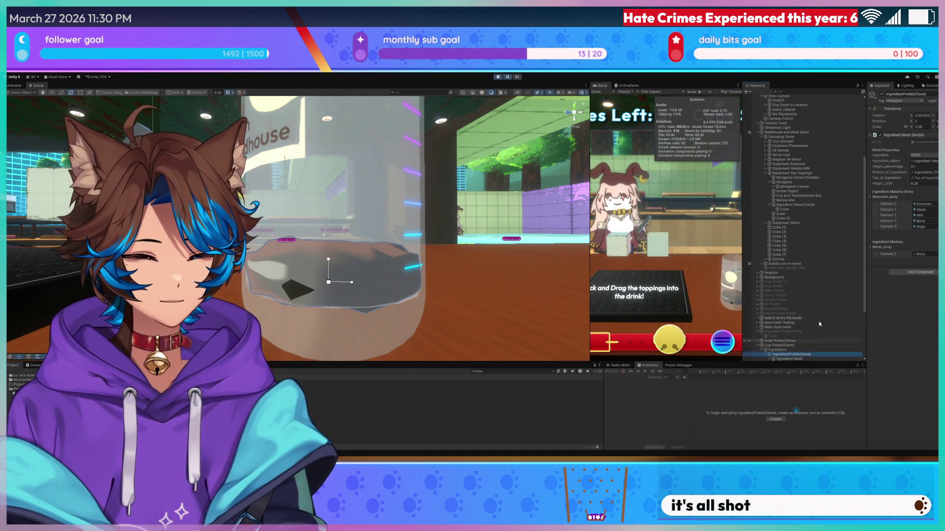
pyautogui.click(918, 127)
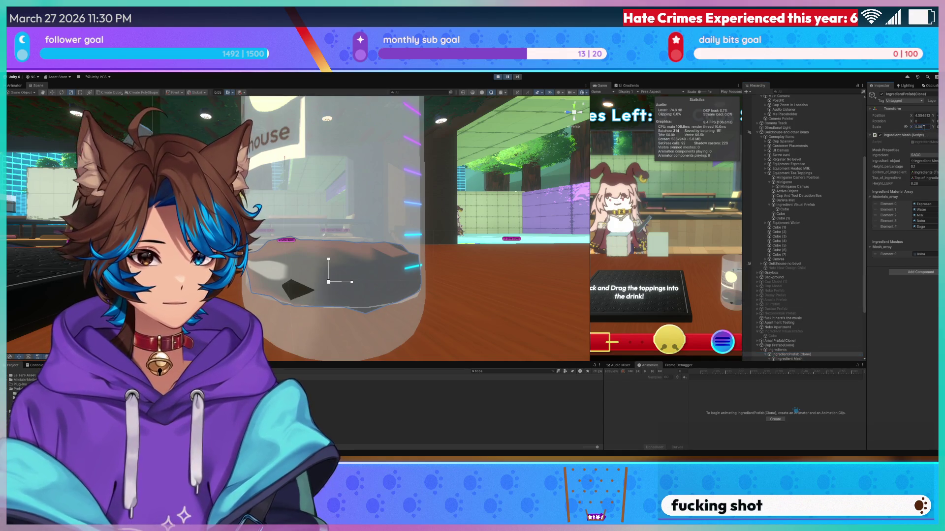
pyautogui.press('BackSpace')
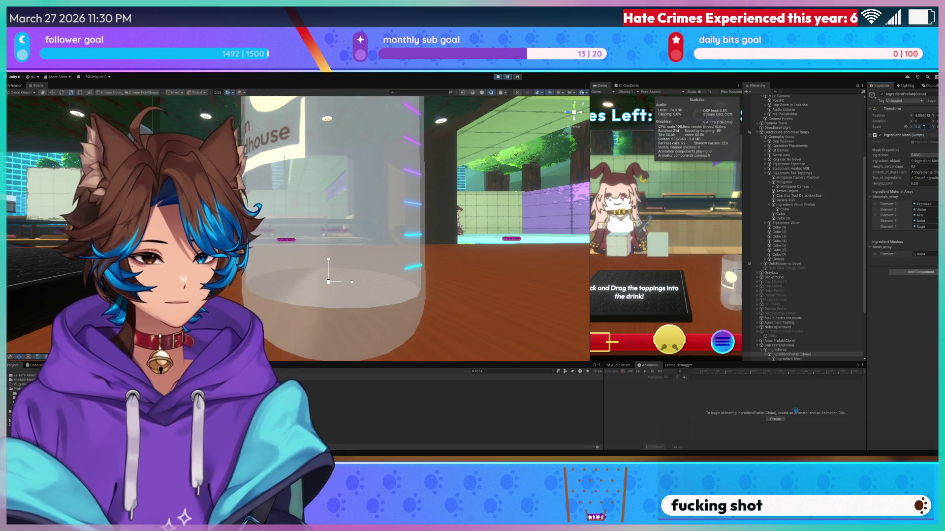
pyautogui.write('85')
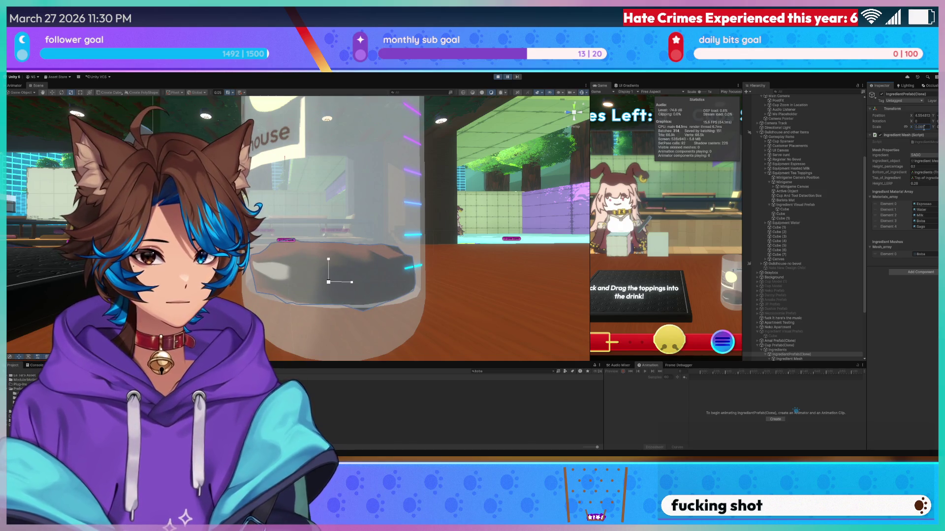
pyautogui.moveTo(426, 150); pyautogui.dragTo(514, 167, button='right')
pyautogui.press('f')
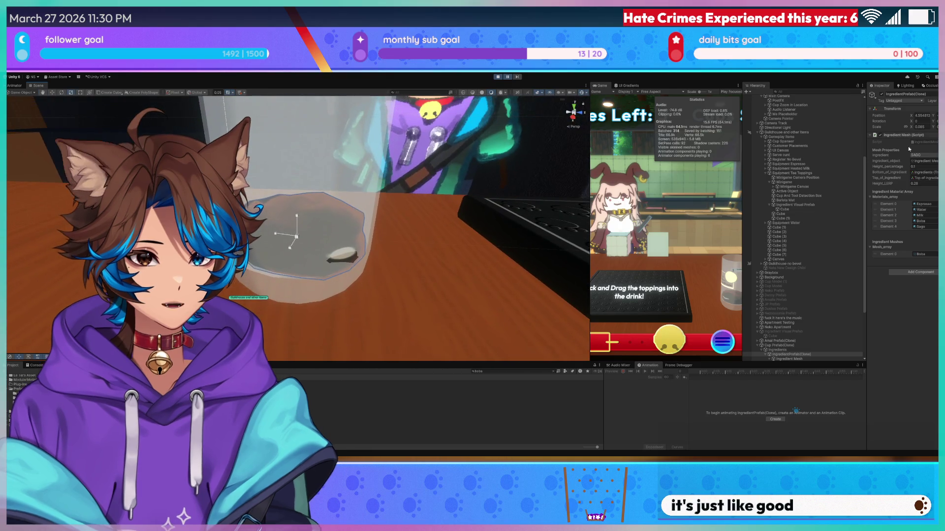
pyautogui.write('0.084')
pyautogui.press('Return')
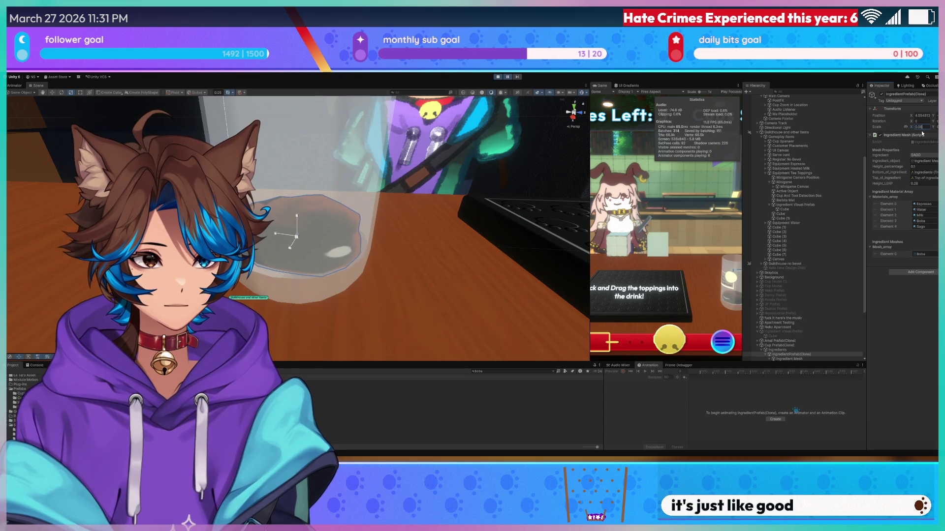
# - Change the ingredient's X scale to 0.082 and look in close at the mesh
pyautogui.write('0.082')
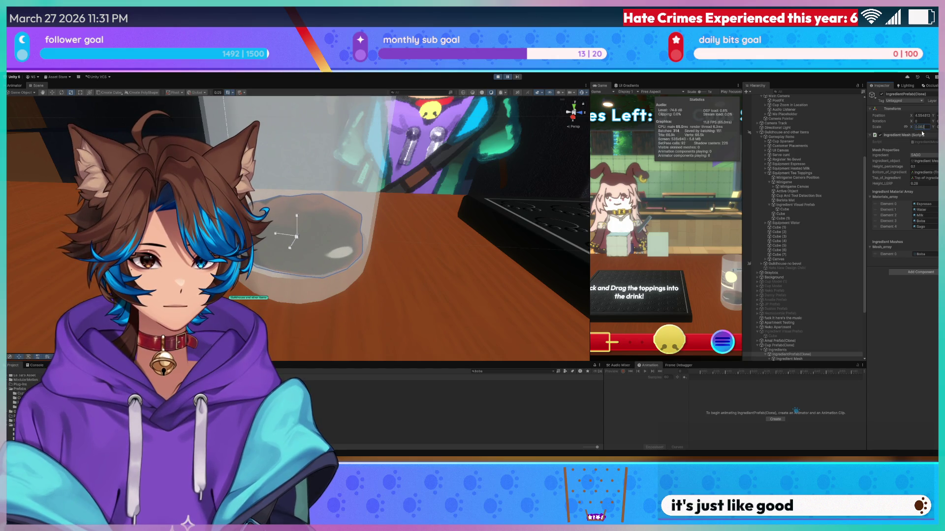
pyautogui.press('Return')
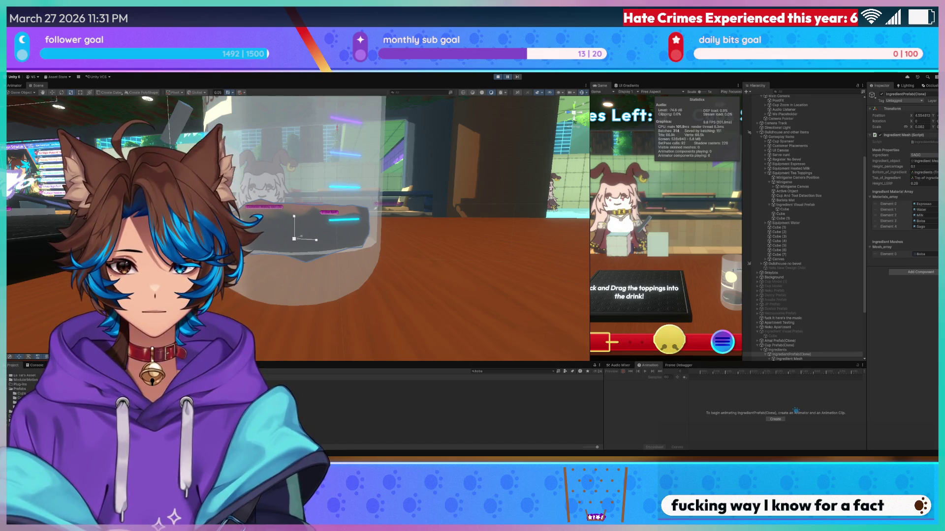
pyautogui.press('w')
pyautogui.moveTo(494, 243)
pyautogui.mouseDown(button='right')
pyautogui.moveTo(386, 276)
pyautogui.moveTo(344, 337)
pyautogui.moveTo(401, 268)
pyautogui.moveTo(423, 278)
pyautogui.mouseUp(button='right')
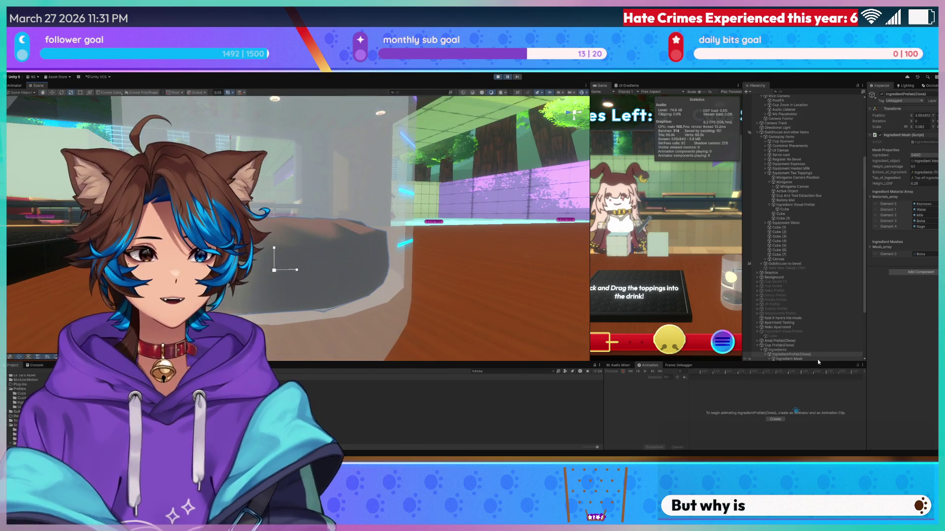
# - Set the Ingredient Mesh's Rotation X to 0
pyautogui.click(818, 360)
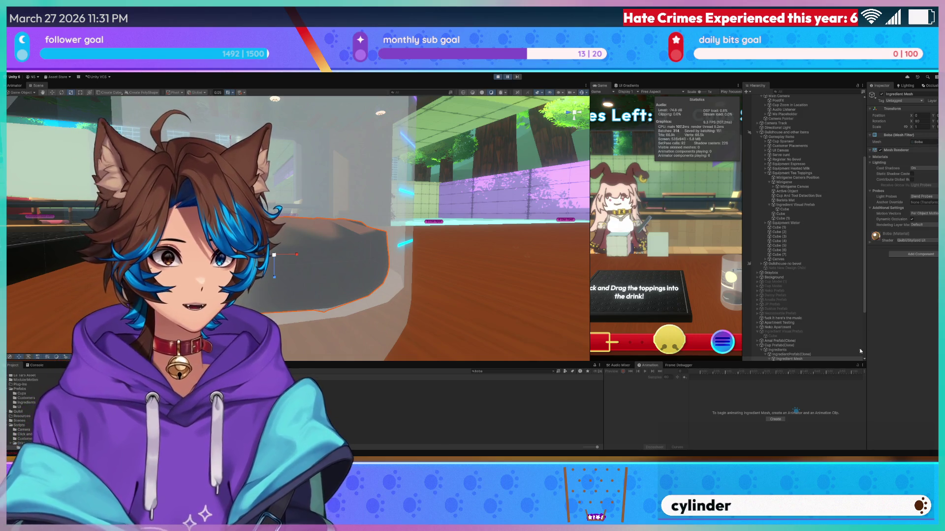
pyautogui.moveTo(395, 225)
pyautogui.mouseDown(button='right')
pyautogui.moveTo(436, 270)
pyautogui.moveTo(457, 276)
pyautogui.mouseUp(button='right')
pyautogui.click(922, 122)
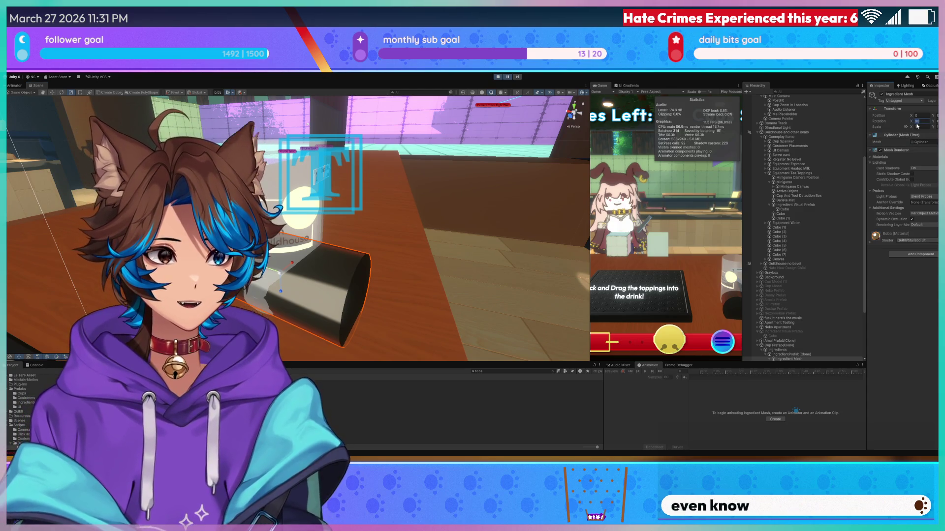
pyautogui.write('0')
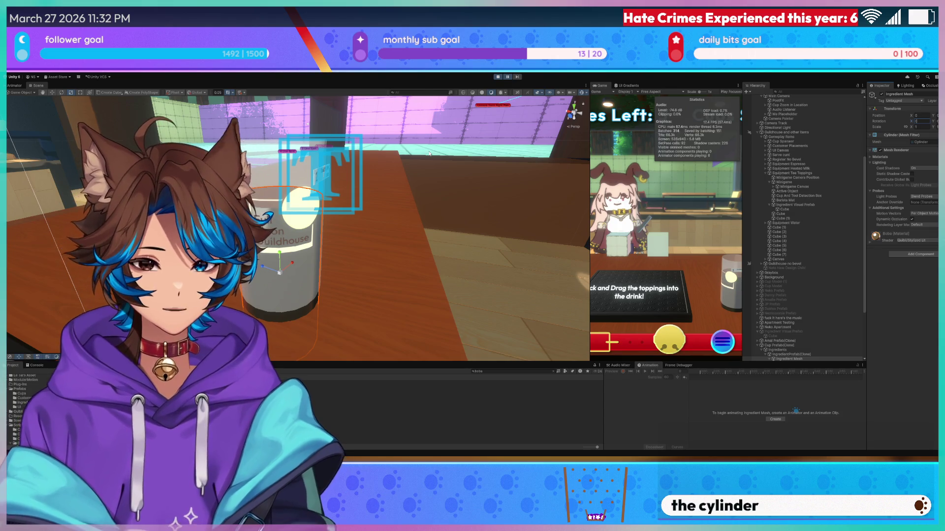
# - Stop play mode and add a test Cylinder to the scene
pyautogui.click(498, 77)
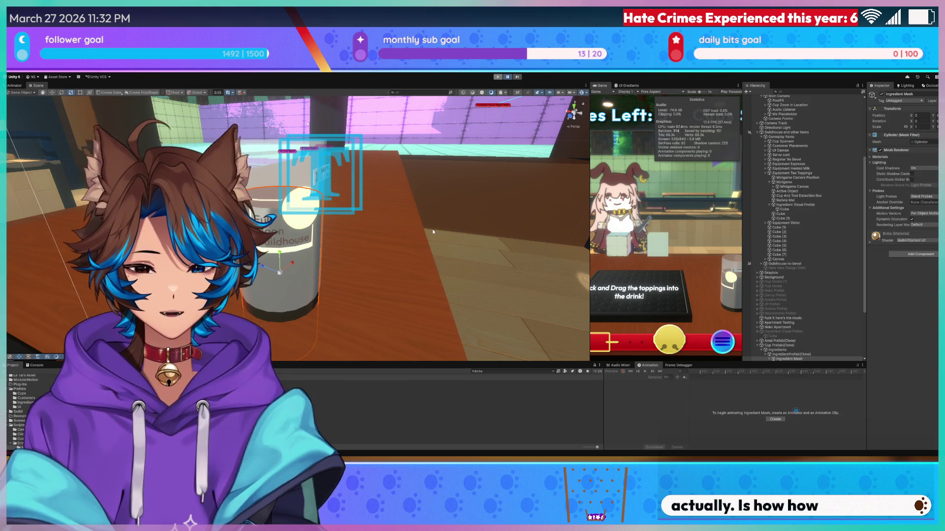
pyautogui.moveTo(448, 240)
pyautogui.mouseDown(button='right')
pyautogui.moveTo(444, 208)
pyautogui.moveTo(368, 233)
pyautogui.mouseUp(button='right')
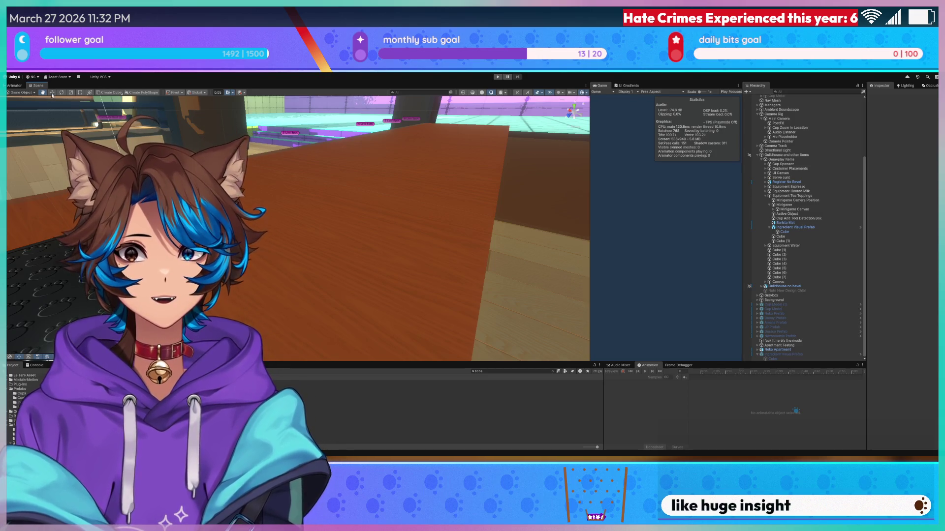
pyautogui.click(80, 102)
pyautogui.moveTo(315, 178)
pyautogui.mouseDown(button='right')
pyautogui.moveTo(349, 168)
pyautogui.moveTo(365, 179)
pyautogui.moveTo(314, 208)
pyautogui.mouseUp(button='right')
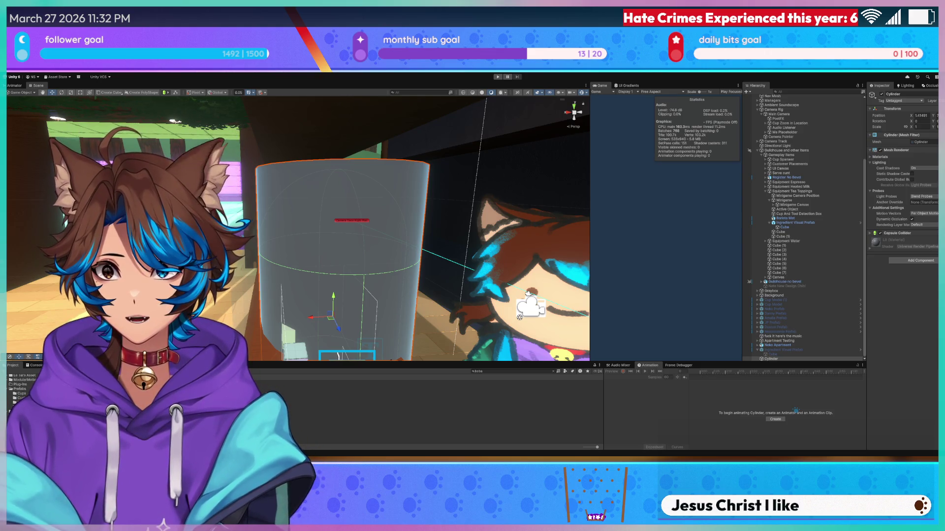
pyautogui.press('f')
# - Slide the test cylinder to about X 3.34, delete it, and switch to Blender
pyautogui.moveTo(380, 269); pyautogui.dragTo(212, 266)
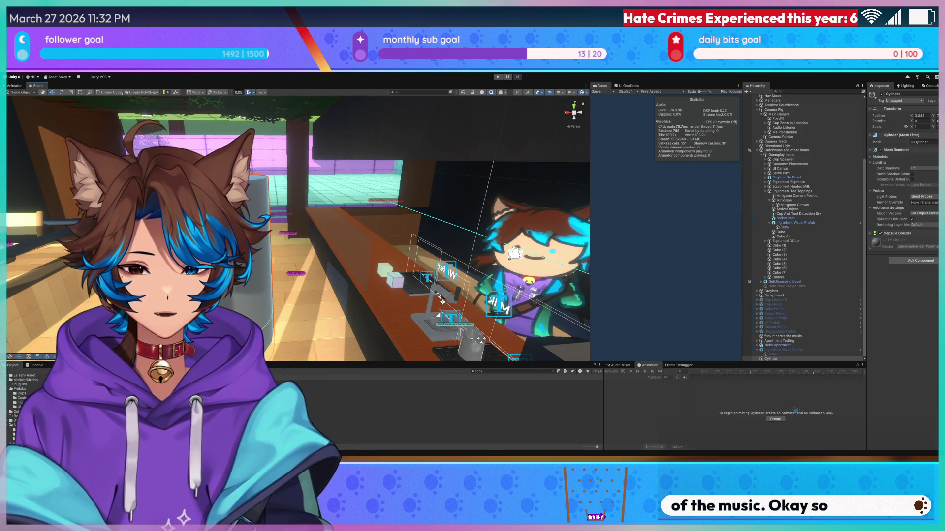
pyautogui.moveTo(211, 267)
pyautogui.mouseDown(button='right')
pyautogui.moveTo(272, 203)
pyautogui.moveTo(435, 214)
pyautogui.mouseUp(button='right')
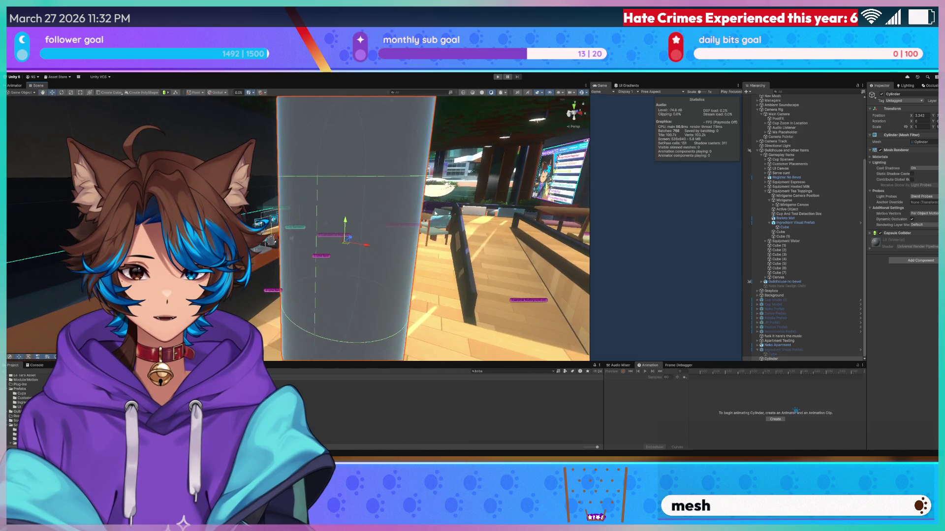
pyautogui.press('Delete')
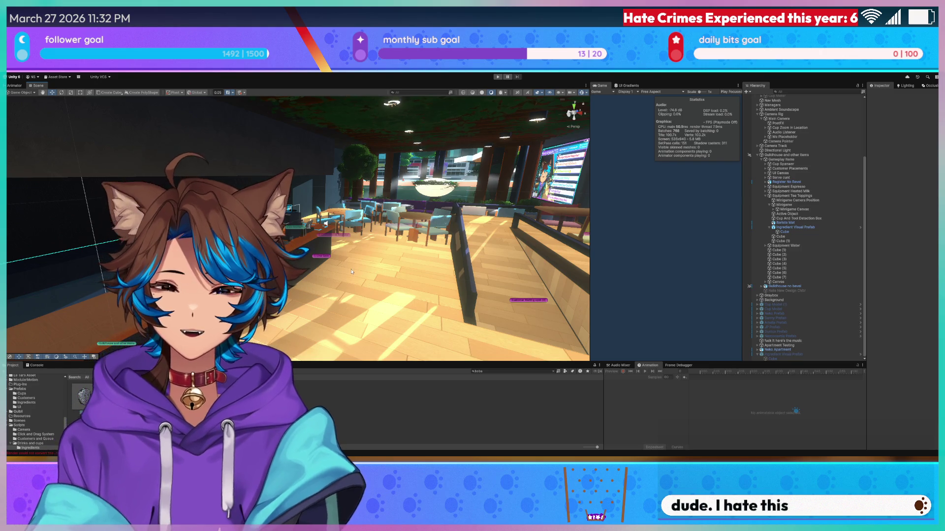
pyautogui.moveTo(425, 147); pyautogui.dragTo(435, 147, button='right')
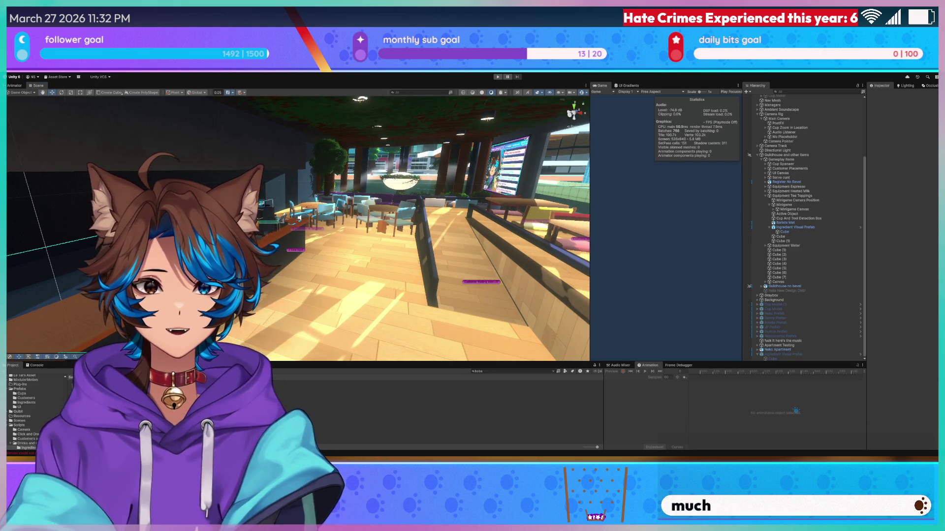
pyautogui.hotkey('alt', 'Tab')
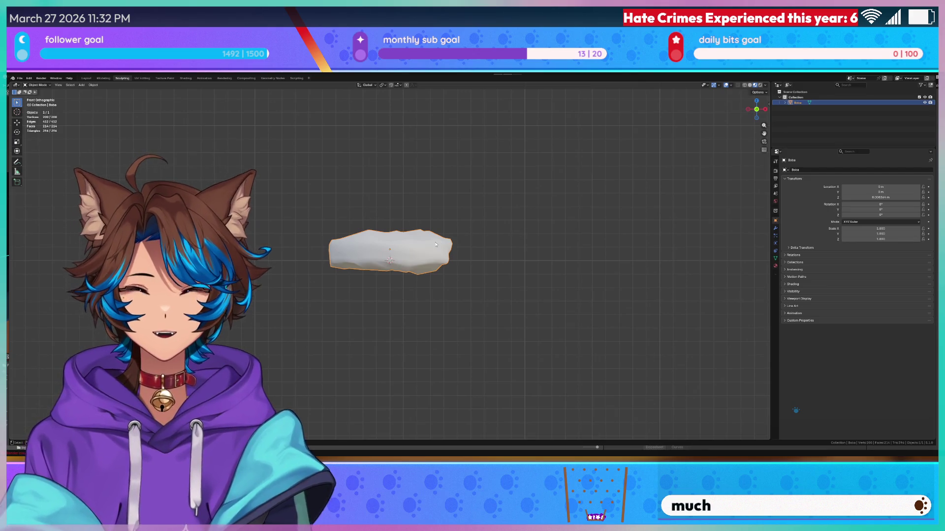
# - Select all Boba vertices in Edit Mode, undo a small move, save Bobaur.blend, and return to Unity
pyautogui.press('Tab')
pyautogui.rightClick(436, 244)
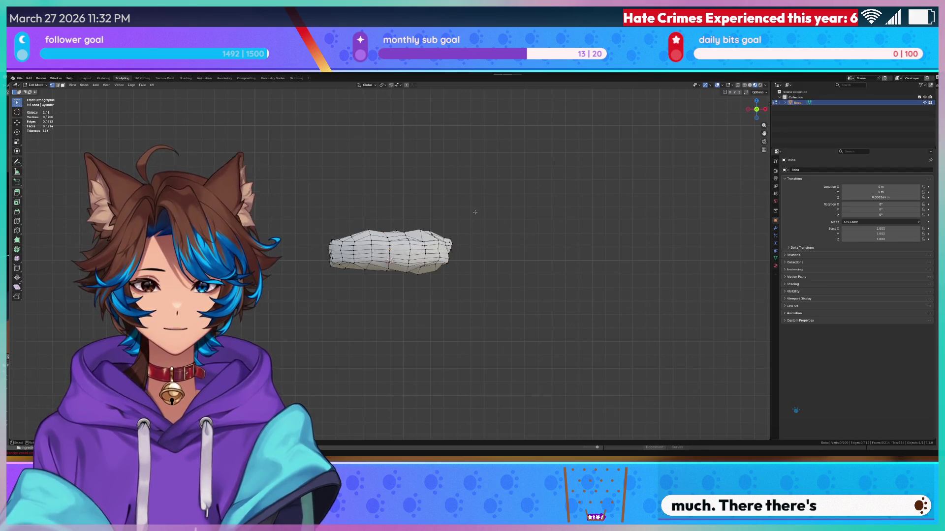
pyautogui.press('a')
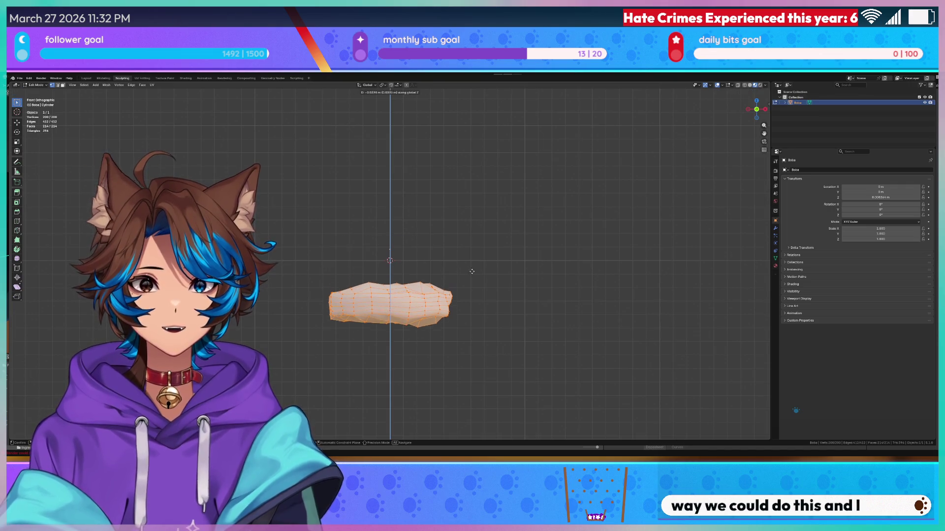
pyautogui.click(479, 357)
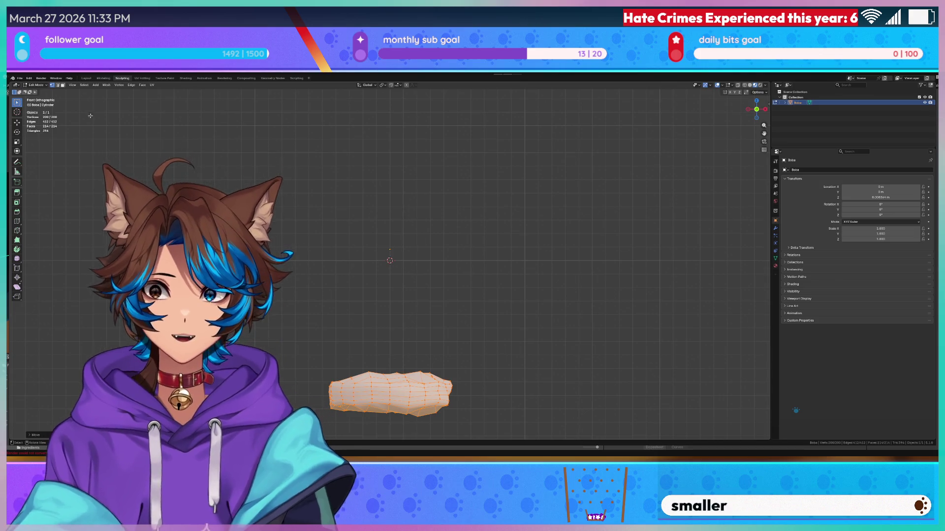
pyautogui.hotkey('ctrl', 'z')
pyautogui.hotkey('ctrl', 's')
pyautogui.hotkey('alt', 'a')
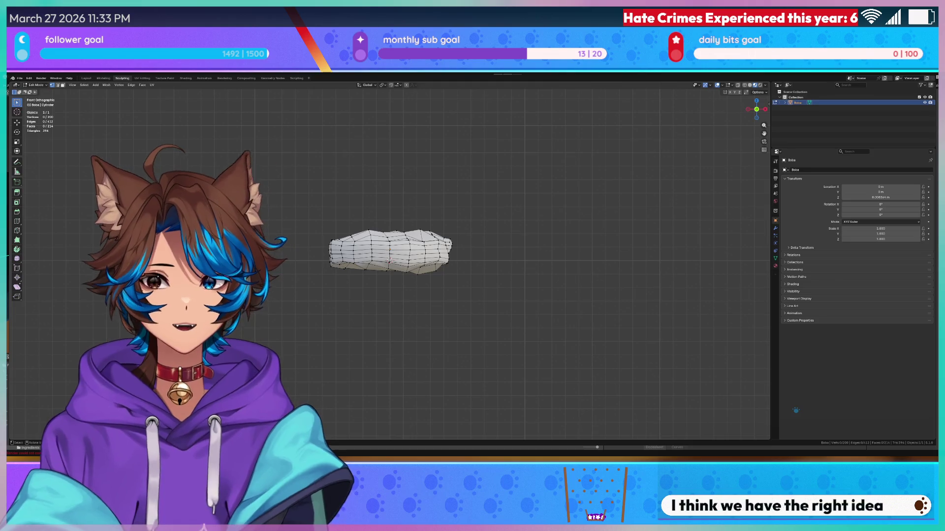
pyautogui.hotkey('alt', 'Tab')
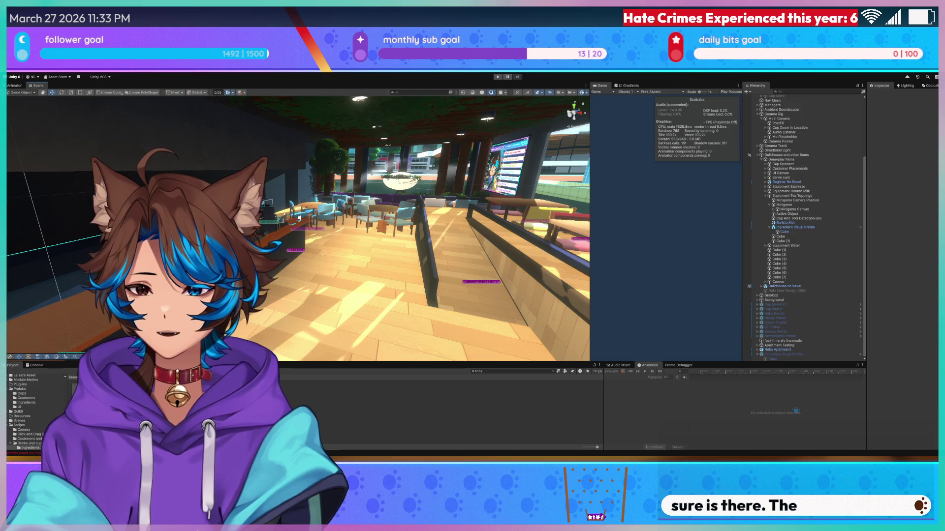
# - Clear the boba asset search, glance at the Animator graph, and return to the Scene view
pyautogui.moveTo(393, 221)
pyautogui.mouseDown(button='right')
pyautogui.moveTo(333, 218)
pyautogui.moveTo(349, 266)
pyautogui.moveTo(410, 278)
pyautogui.mouseUp(button='right')
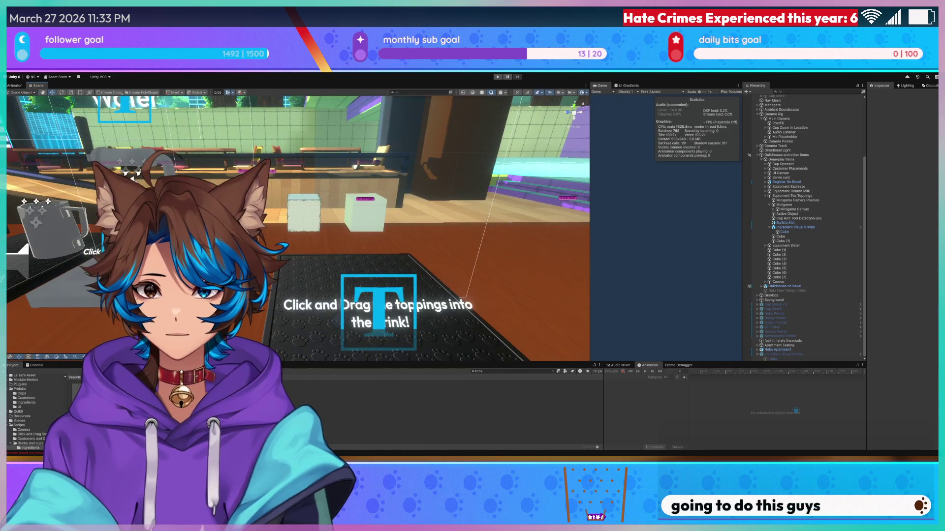
pyautogui.click(554, 372)
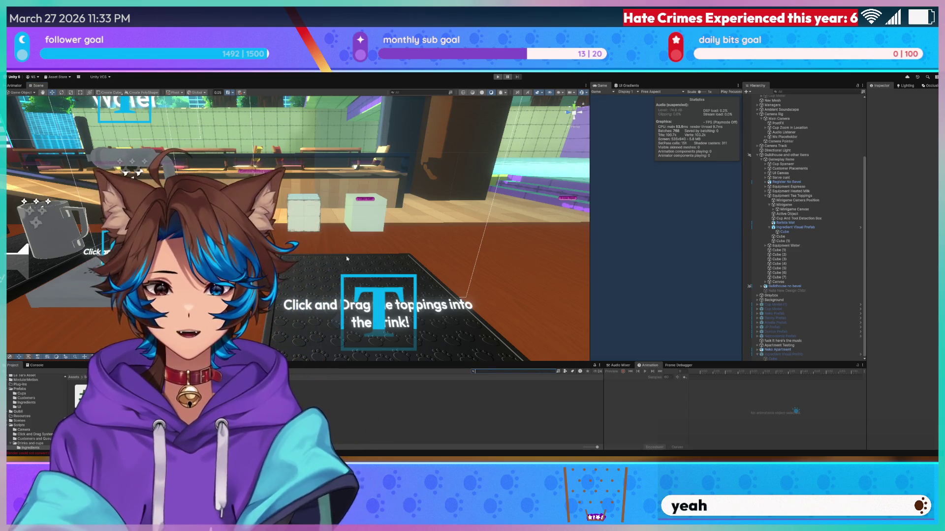
pyautogui.click(13, 86)
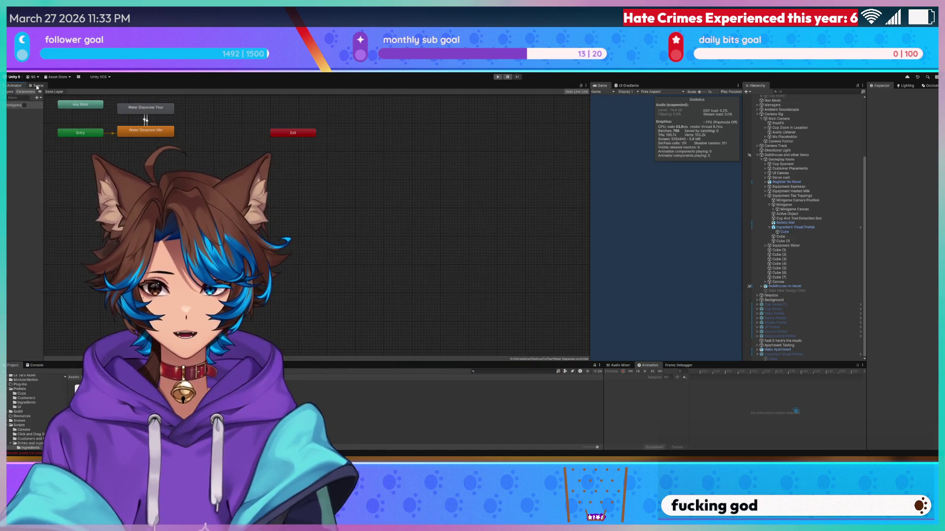
pyautogui.click(36, 86)
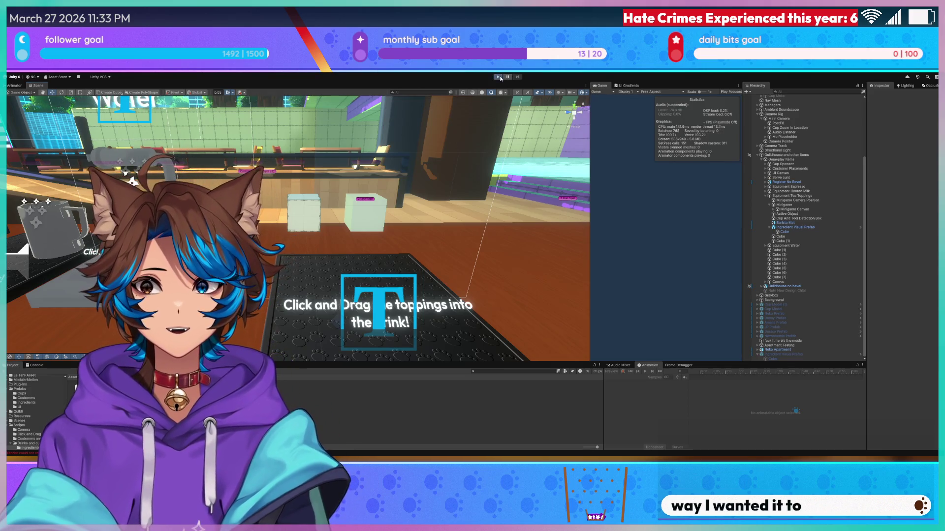
# - Start play mode, widen the Game view, and take the customer's order
pyautogui.click(499, 78)
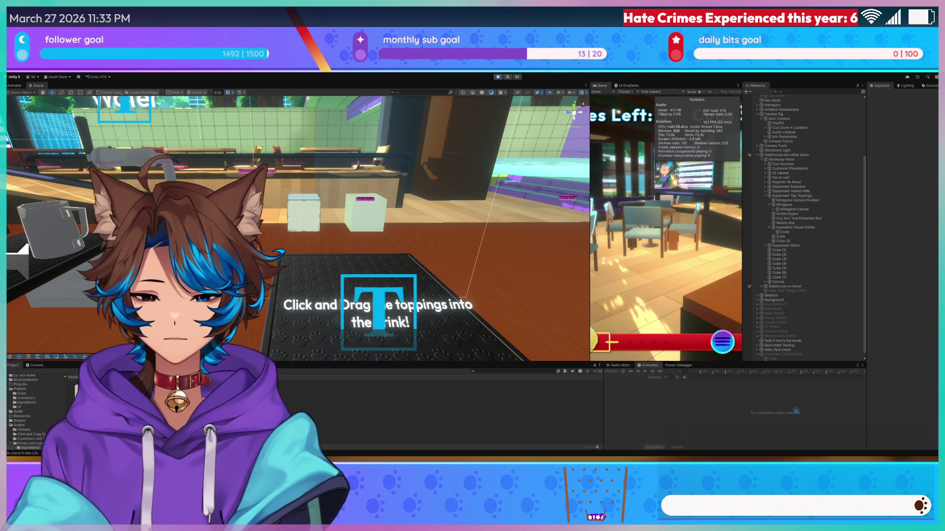
pyautogui.moveTo(590, 221); pyautogui.dragTo(279, 222)
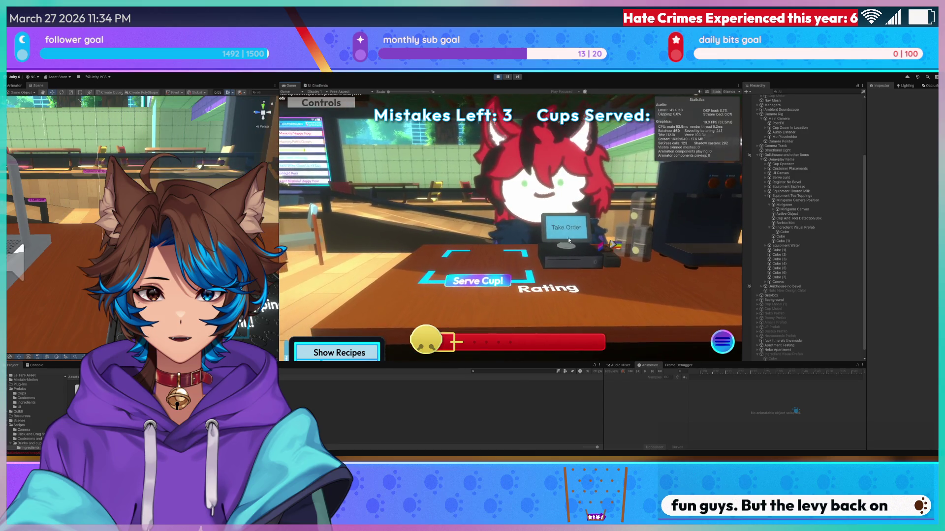
pyautogui.click(568, 240)
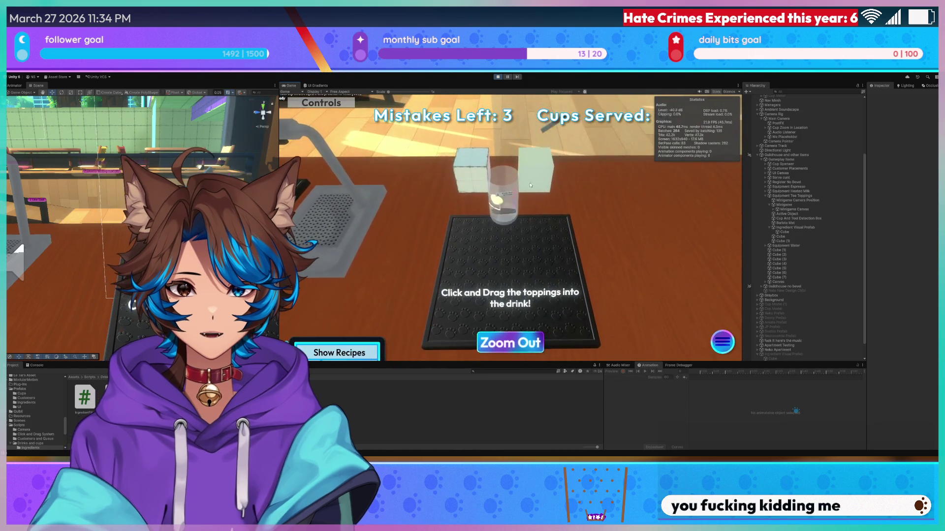
# - Zoom the game camera in and out, then widen the Scene view close on the cup
pyautogui.click(505, 215)
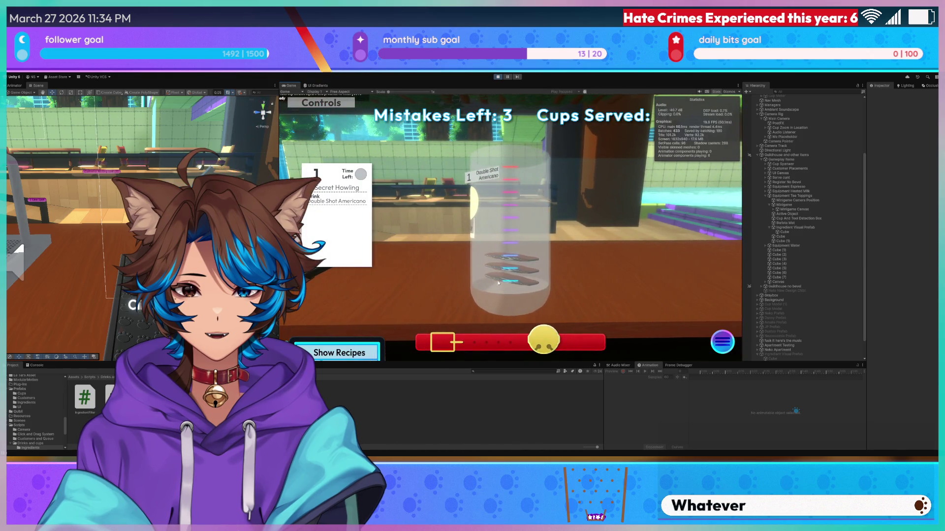
pyautogui.click(498, 283)
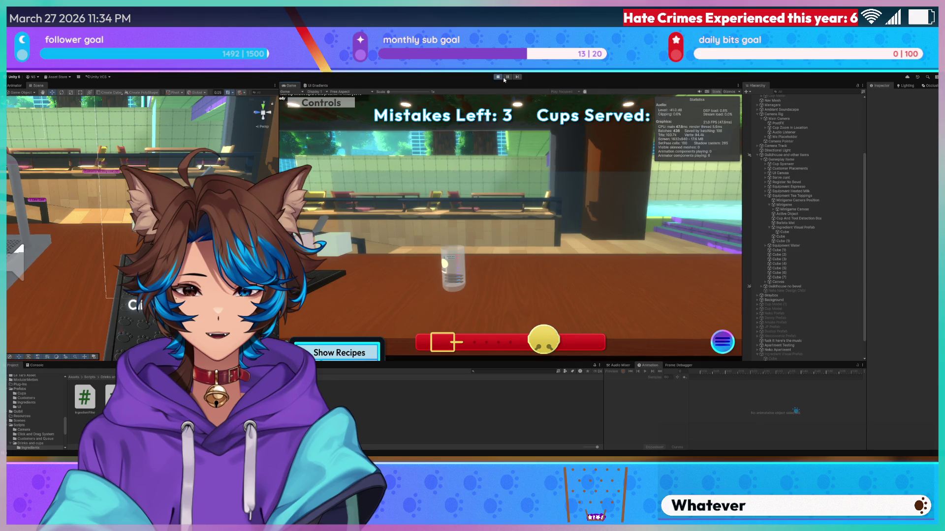
pyautogui.moveTo(278, 210); pyautogui.dragTo(538, 210)
pyautogui.keyDown('alt'); pyautogui.moveTo(345, 221); pyautogui.dragTo(403, 218); pyautogui.keyUp('alt')
pyautogui.moveTo(403, 218)
pyautogui.mouseDown(button='right')
pyautogui.moveTo(363, 253)
pyautogui.moveTo(300, 242)
pyautogui.moveTo(411, 202)
pyautogui.moveTo(385, 200)
pyautogui.mouseUp(button='right')
# - Select the Ingredient Mesh and try two X-axis tilts with the Rotate tool, undoing both
pyautogui.click(300, 242)
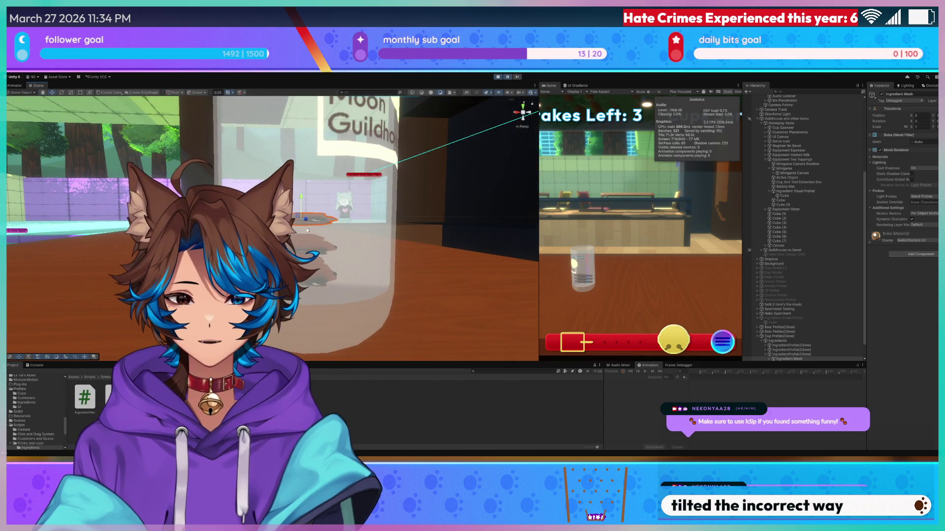
pyautogui.press('e')
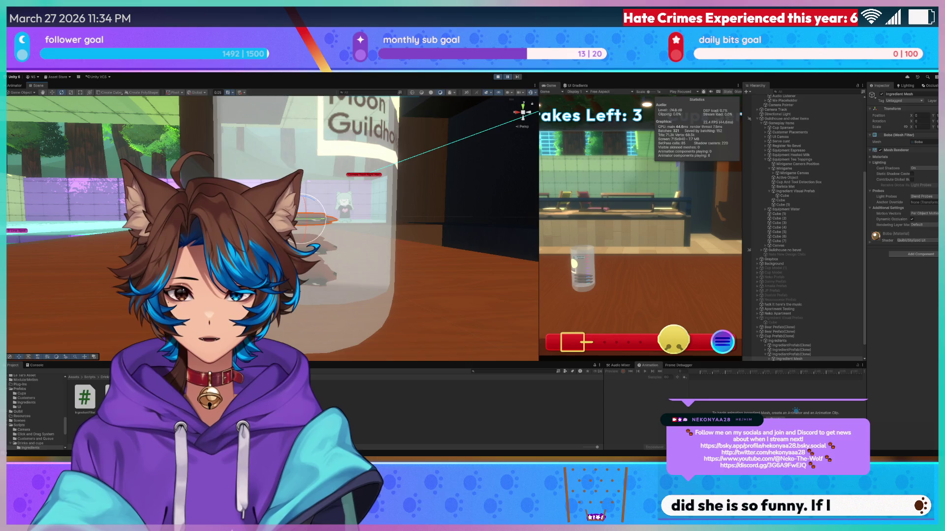
pyautogui.moveTo(334, 219); pyautogui.dragTo(404, 196)
pyautogui.hotkey('ctrl', 'z')
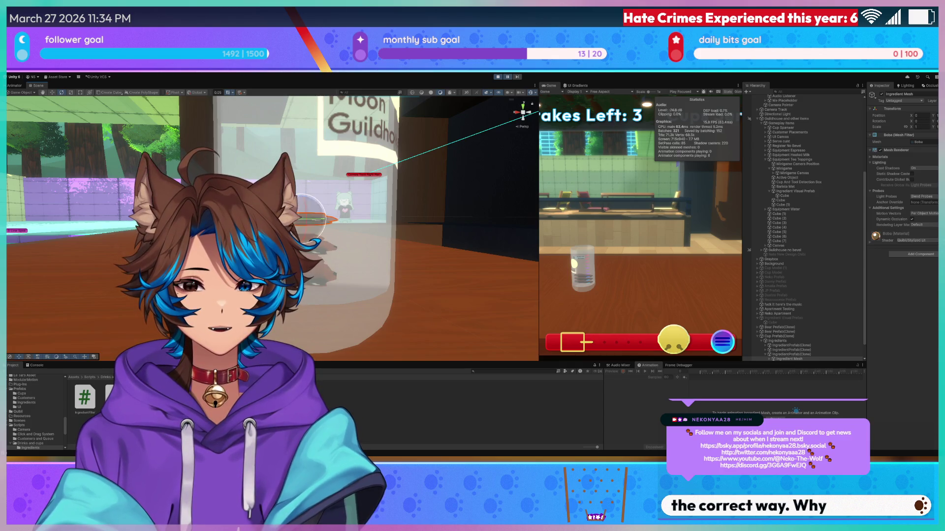
pyautogui.moveTo(324, 219); pyautogui.dragTo(305, 183)
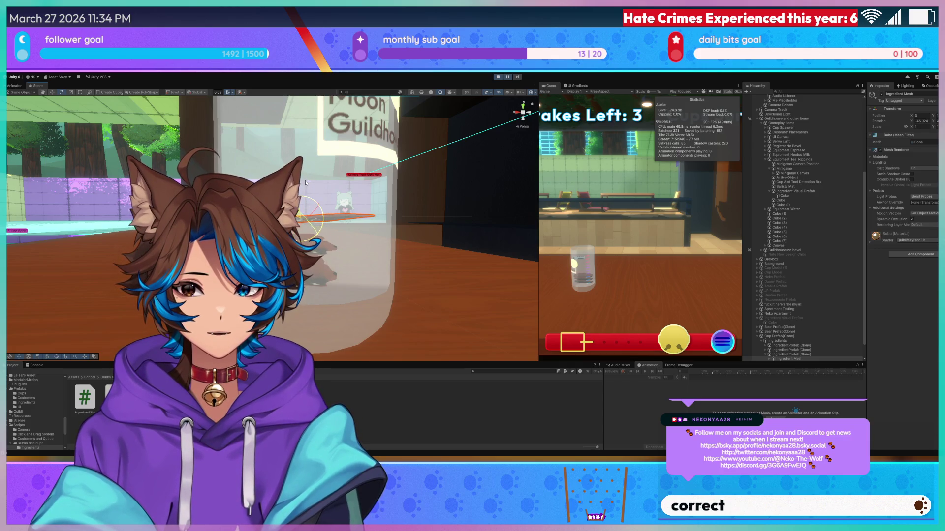
pyautogui.hotkey('ctrl', 'z')
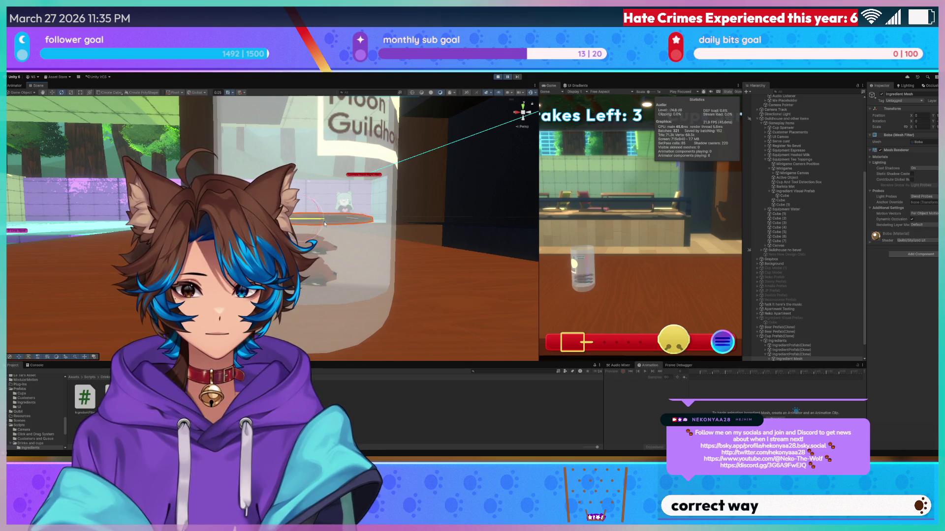
# - Tilt the mesh further on X, undo the overspin, and expand it in the Hierarchy
pyautogui.moveTo(365, 221); pyautogui.dragTo(356, 206)
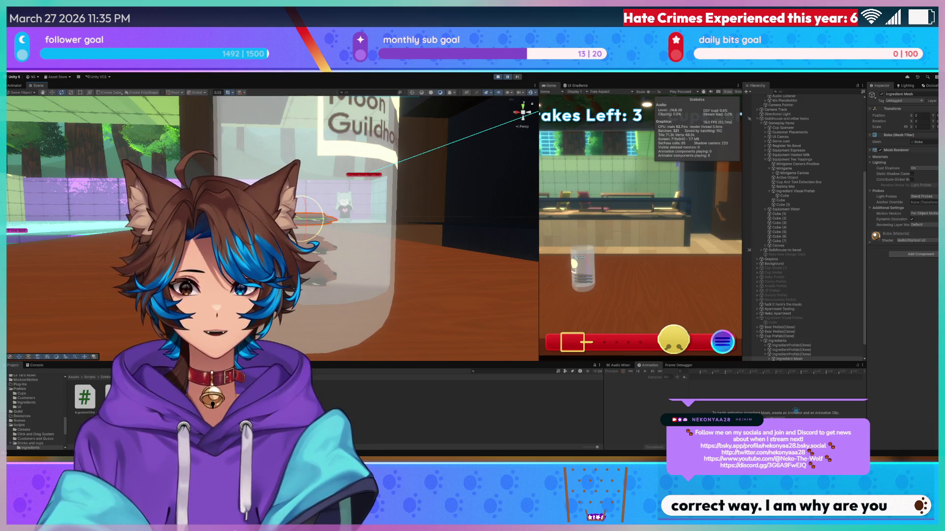
pyautogui.moveTo(339, 166); pyautogui.dragTo(391, 202, button='right')
pyautogui.moveTo(291, 320); pyautogui.dragTo(287, 326, button='right')
pyautogui.moveTo(287, 326); pyautogui.dragTo(323, 238)
pyautogui.hotkey('ctrl', 'z')
pyautogui.moveTo(323, 238)
pyautogui.mouseDown(button='right')
pyautogui.moveTo(352, 208)
pyautogui.moveTo(326, 198)
pyautogui.moveTo(298, 140)
pyautogui.moveTo(303, 168)
pyautogui.mouseUp(button='right')
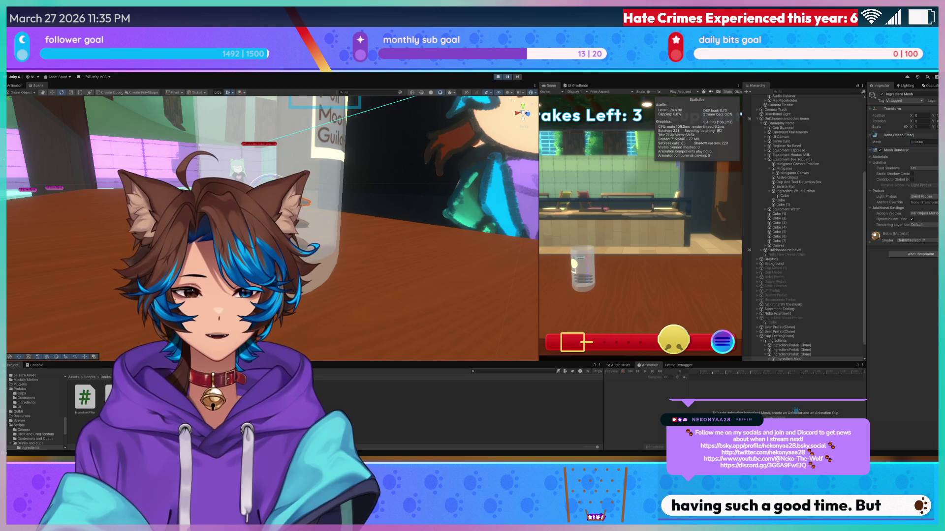
pyautogui.scroll(-2, 807, 227)
pyautogui.press('Right')
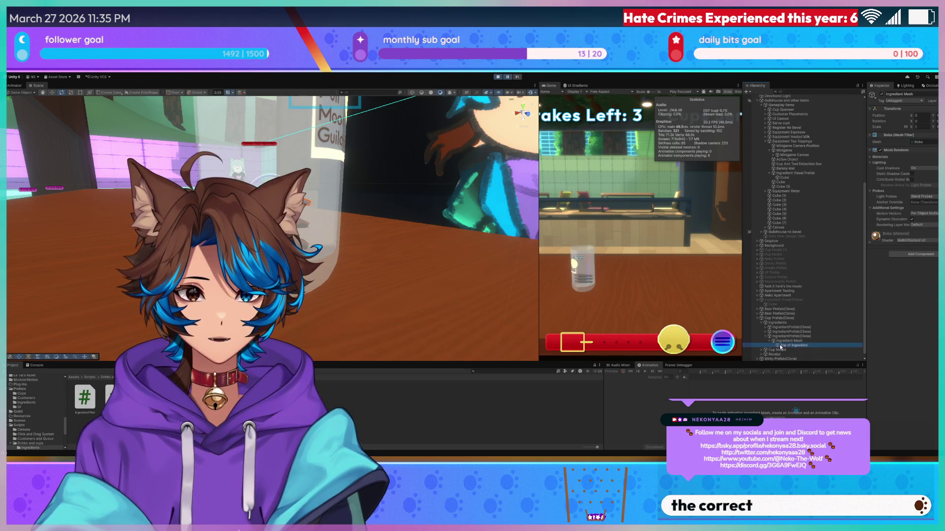
# - Enter 1.72 on Ingredient Mesh, then set the IngredientPrefab(Clone) X scale to 0.086
pyautogui.press('Down')
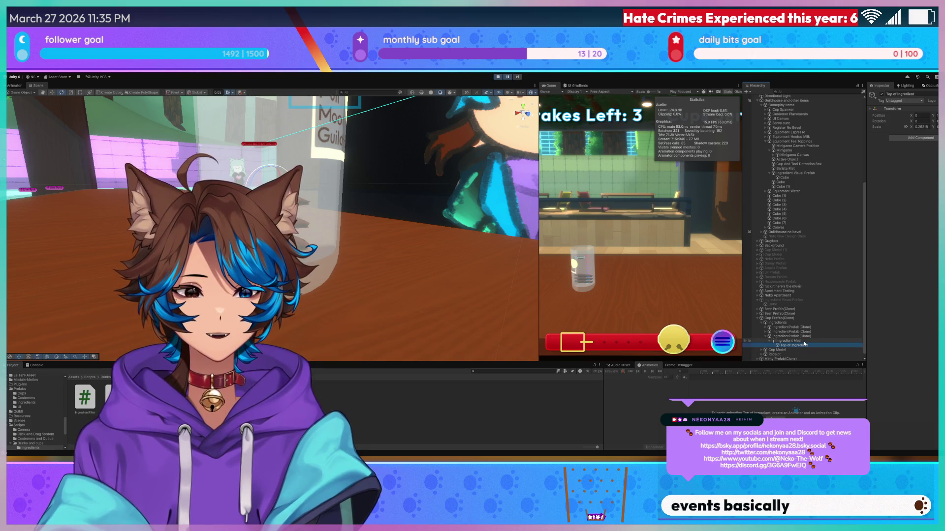
pyautogui.click(812, 340)
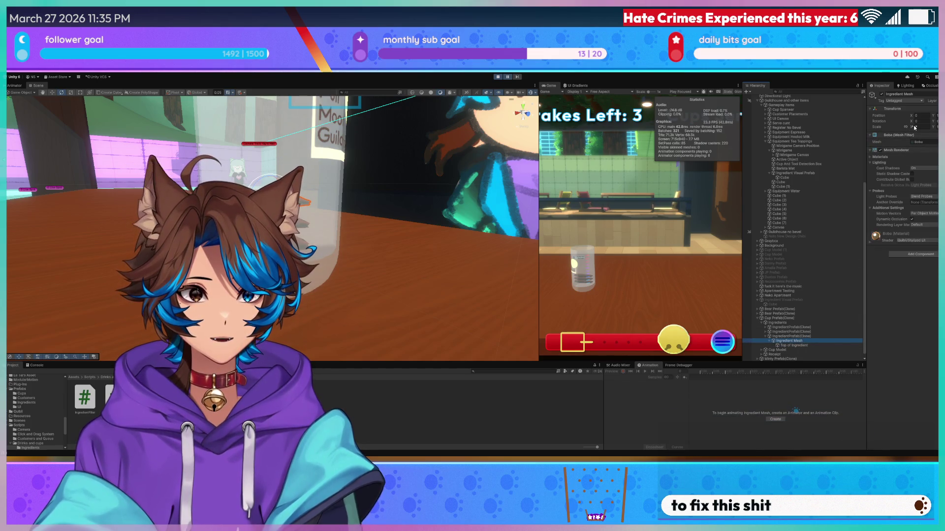
pyautogui.write('1.72')
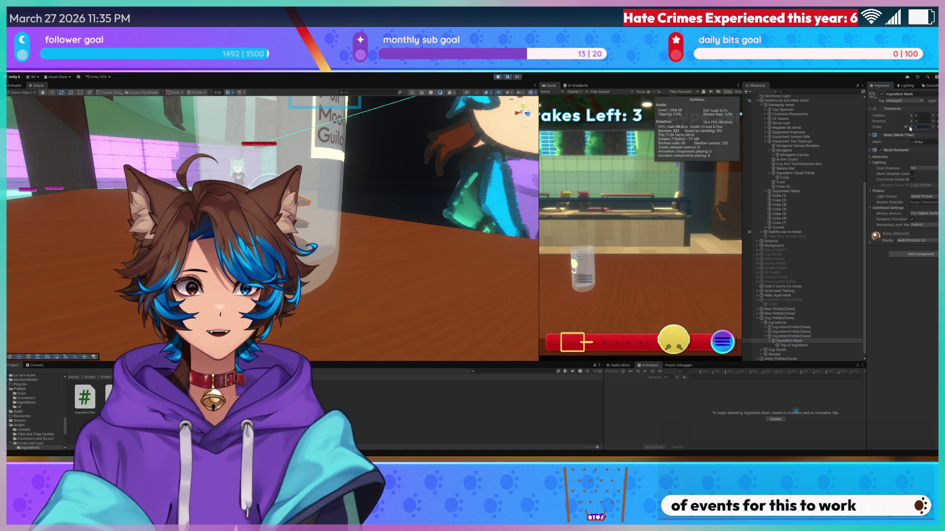
pyautogui.click(793, 337)
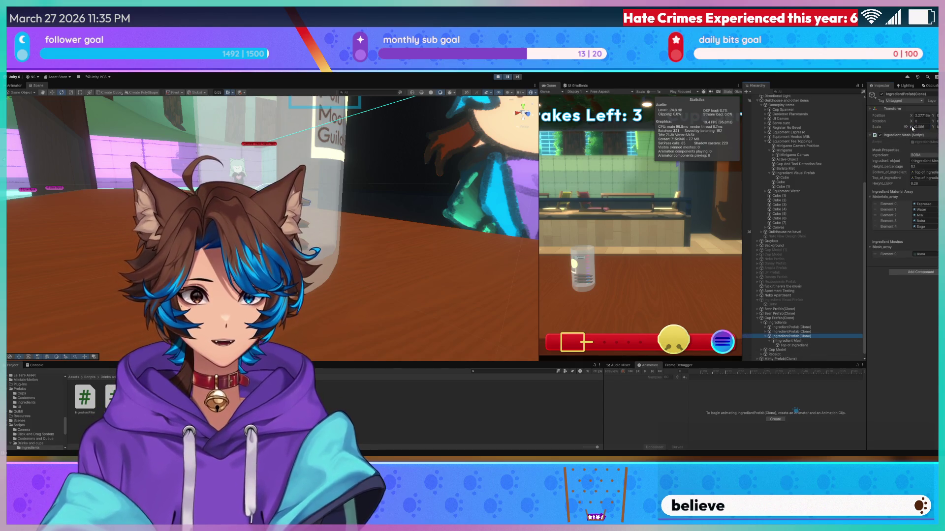
pyautogui.moveTo(912, 129); pyautogui.dragTo(917, 129)
pyautogui.write('0.086')
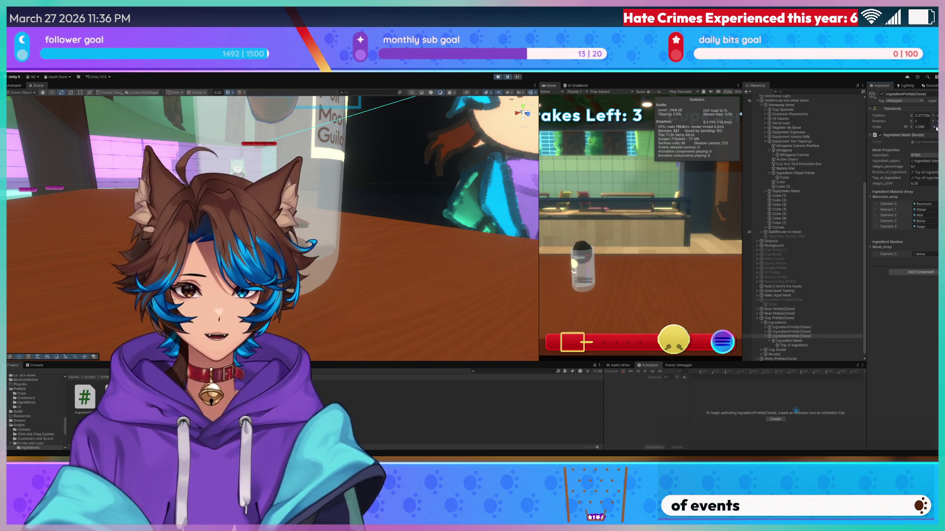
pyautogui.click(918, 121)
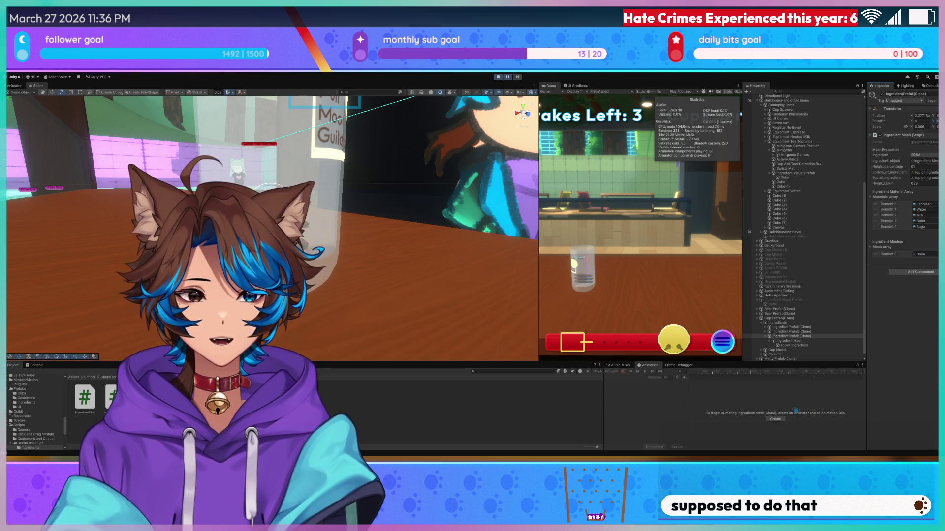
# - Set Ingredient Mesh Rotation X to 180, select Top of Ingredient, and switch to Blender
pyautogui.click(813, 340)
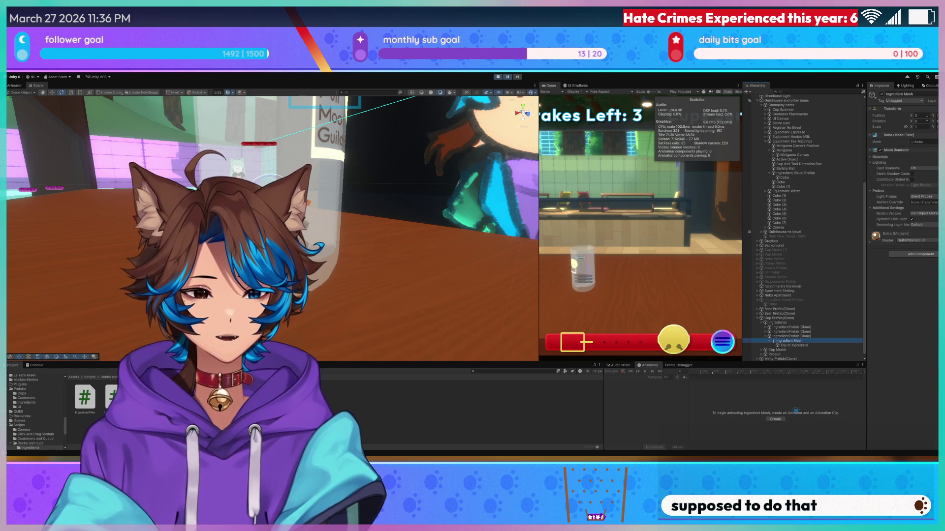
pyautogui.click(928, 120)
pyautogui.write('180')
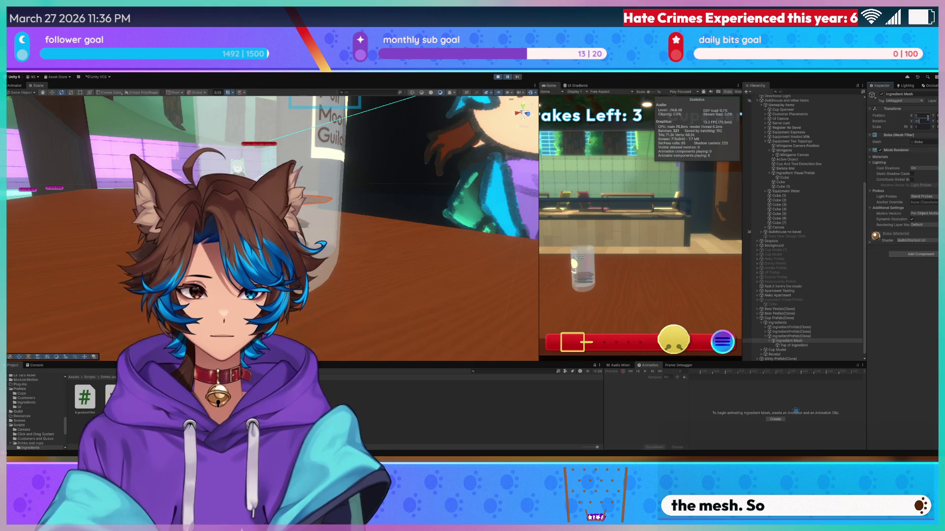
pyautogui.moveTo(423, 167)
pyautogui.mouseDown(button='right')
pyautogui.moveTo(525, 178)
pyautogui.moveTo(542, 160)
pyautogui.mouseUp(button='right')
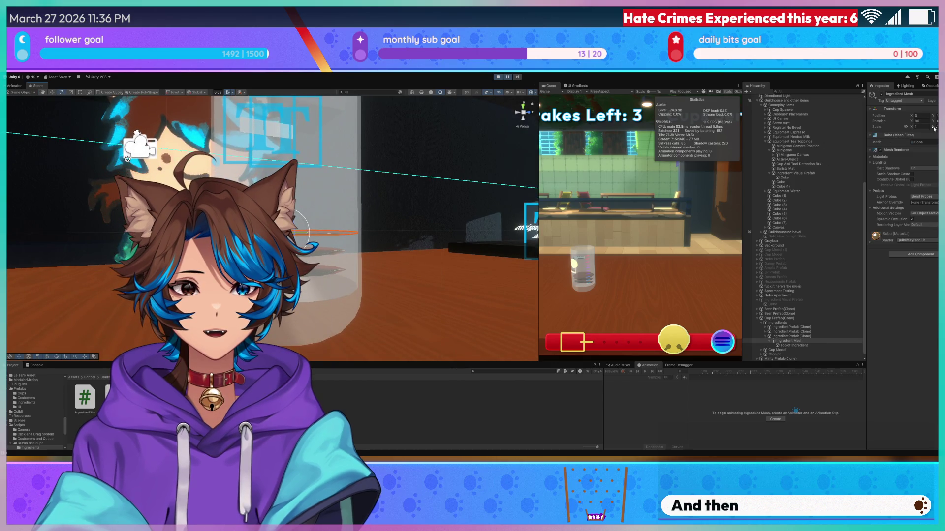
pyautogui.click(798, 346)
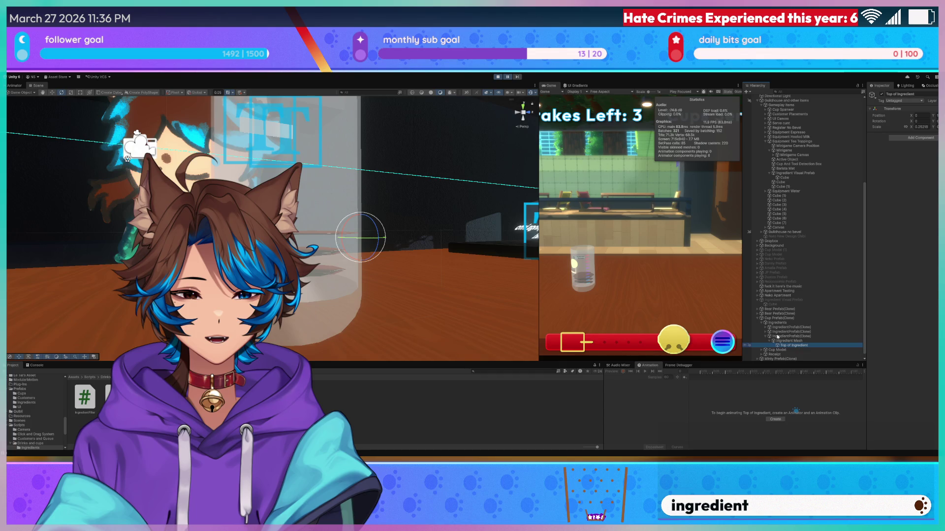
pyautogui.moveTo(360, 231)
pyautogui.mouseDown(button='right')
pyautogui.moveTo(373, 217)
pyautogui.moveTo(351, 231)
pyautogui.mouseUp(button='right')
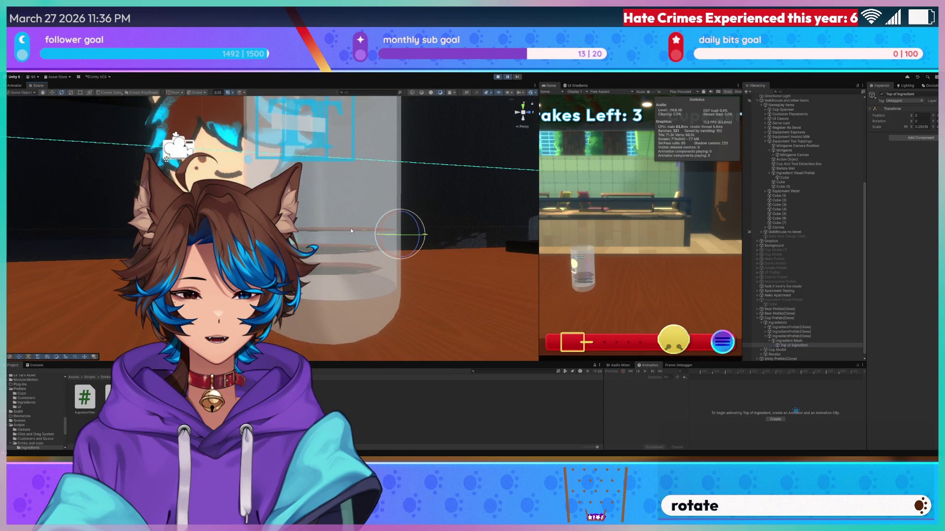
pyautogui.hotkey('alt', 'Tab')
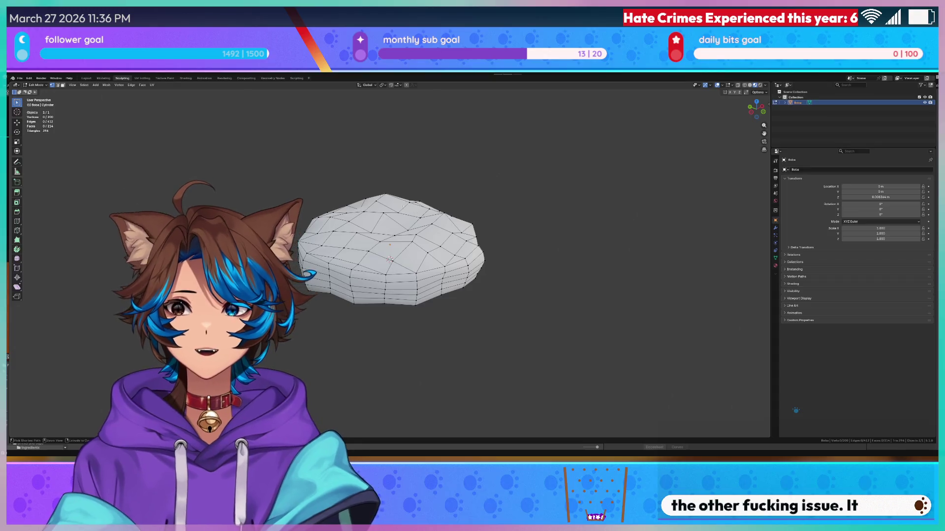
# - Save the boba project in Blender with Ctrl+S
pyautogui.hotkey('ctrl', 's')
pyautogui.click(19, 77)
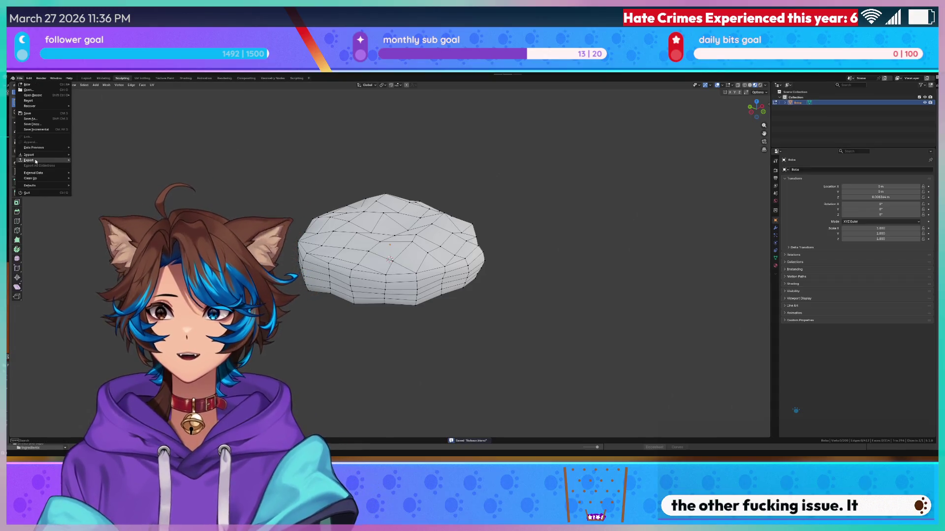
pyautogui.moveTo(36, 161)
pyautogui.click(88, 203)
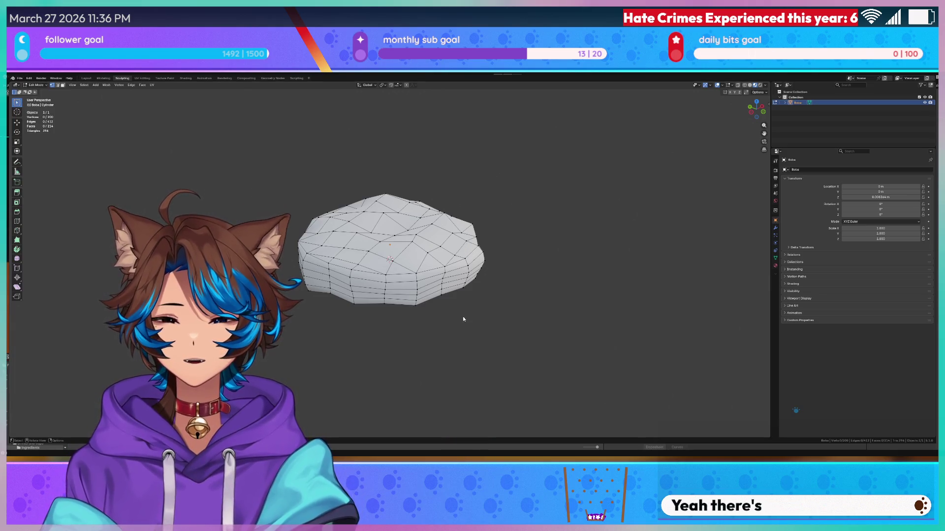
pyautogui.click(19, 78)
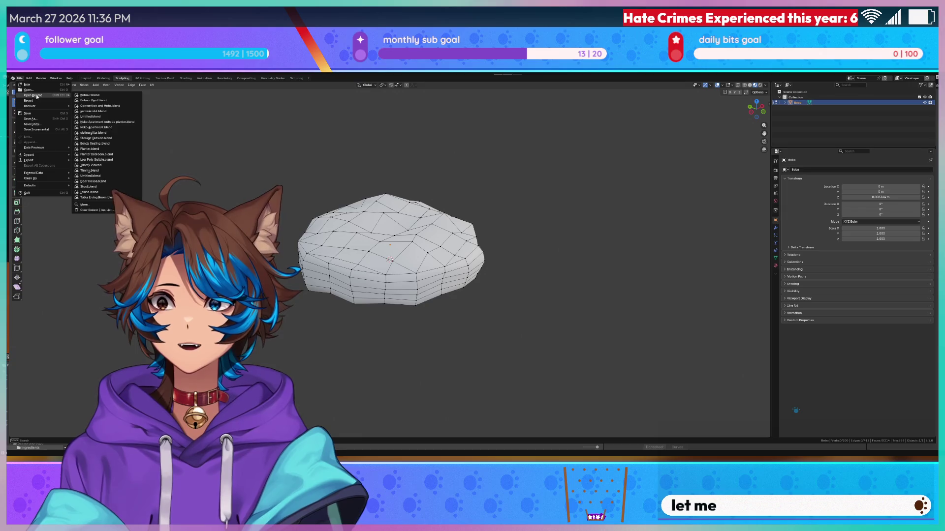
pyautogui.hotkey('ctrl', 's')
# - Browse File > Open Recent and open another .blend file
pyautogui.click(19, 78)
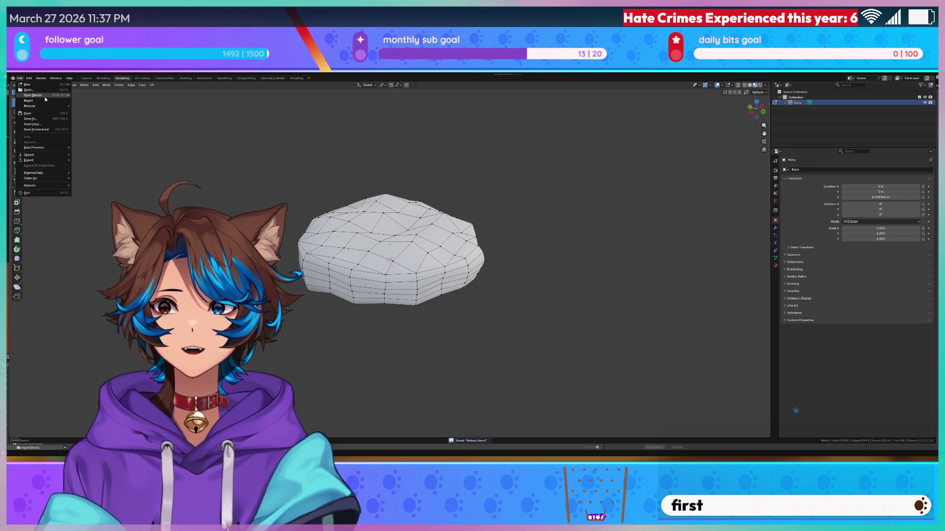
pyautogui.moveTo(34, 95)
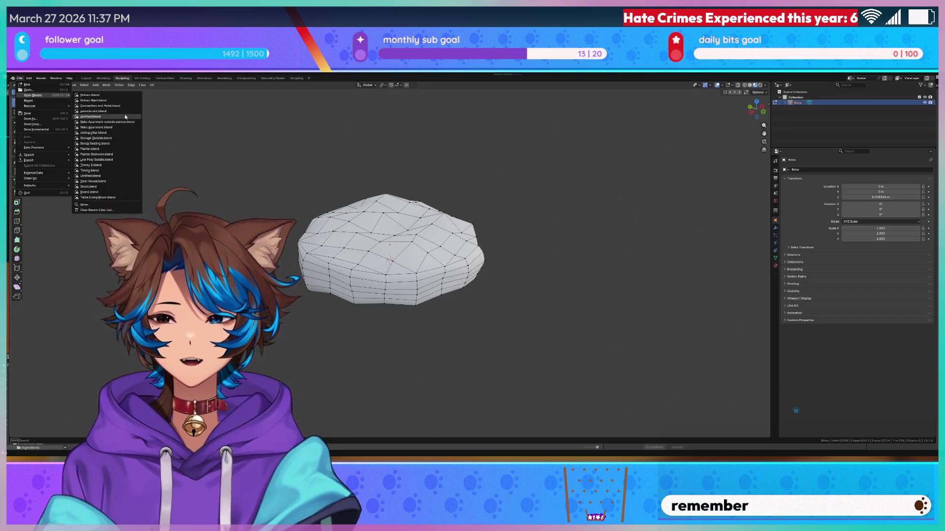
pyautogui.moveTo(128, 115)
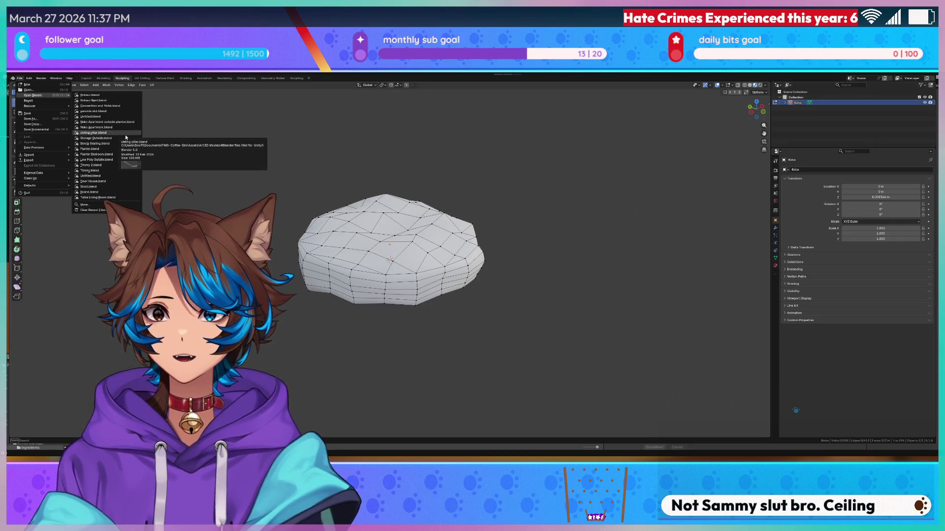
pyautogui.moveTo(124, 144)
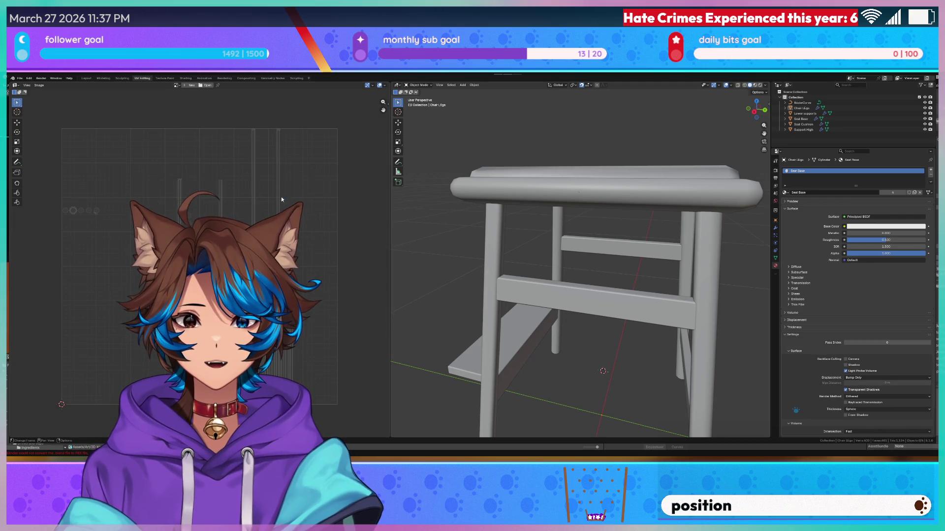
# - Open the boba file again from File > Open Recent
pyautogui.moveTo(418, 204); pyautogui.dragTo(441, 219, button='middle')
pyautogui.scroll(2, 441, 220)
pyautogui.rightClick(441, 220)
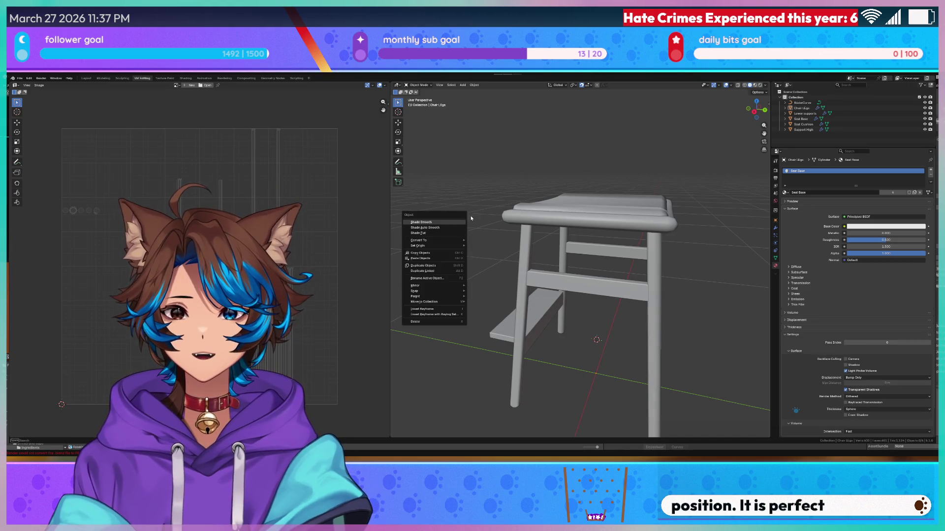
pyautogui.press('q')
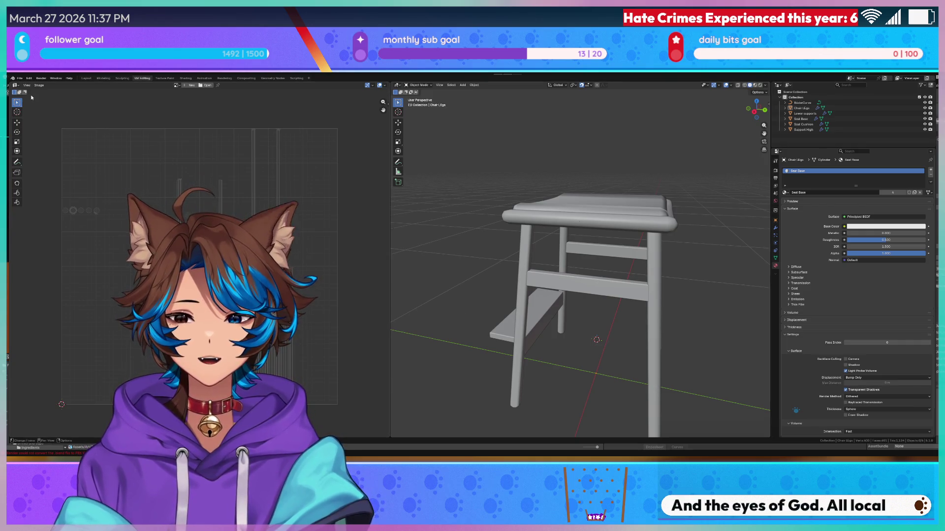
pyautogui.click(20, 77)
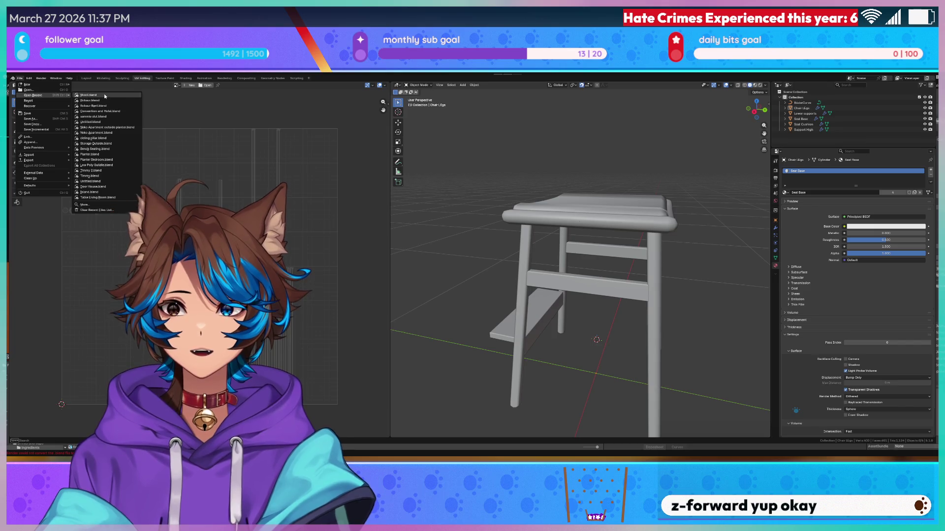
pyautogui.click(90, 100)
# - Return the boba to Object Mode, save the file, and snap Blender to the screen's left half
pyautogui.press('q')
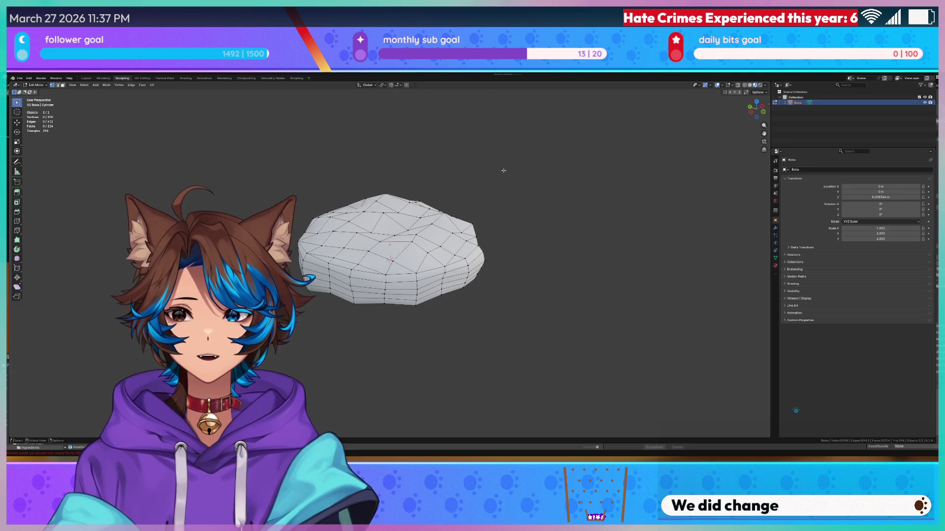
pyautogui.press('Tab')
pyautogui.press('q')
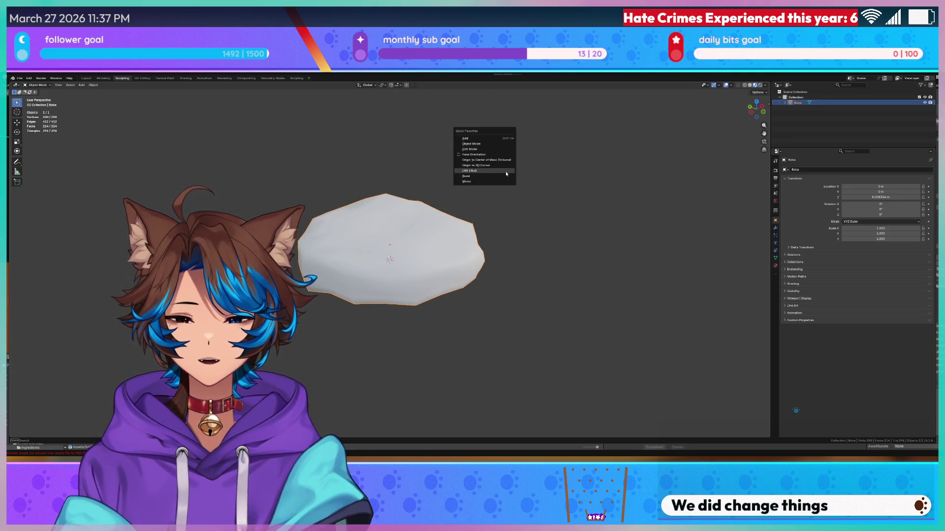
pyautogui.press('Escape')
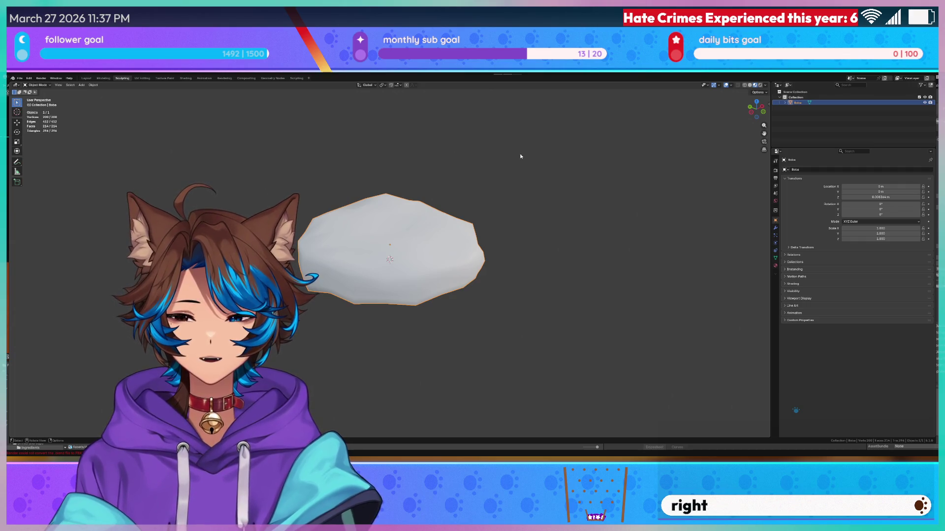
pyautogui.hotkey('ctrl', 's')
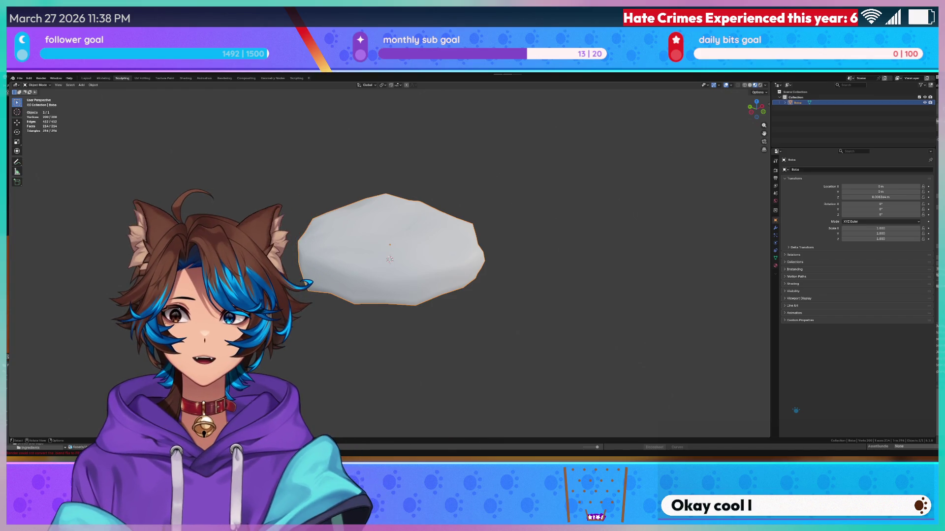
pyautogui.press('super+Left')
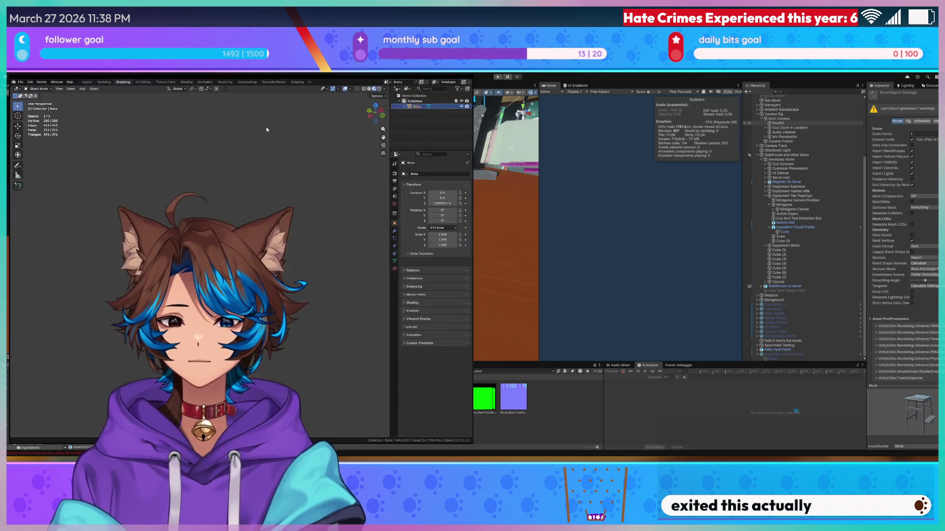
# - Restore Blender to full screen, then return to Unity and start the café game in play mode
pyautogui.hotkey('alt', 'F4')
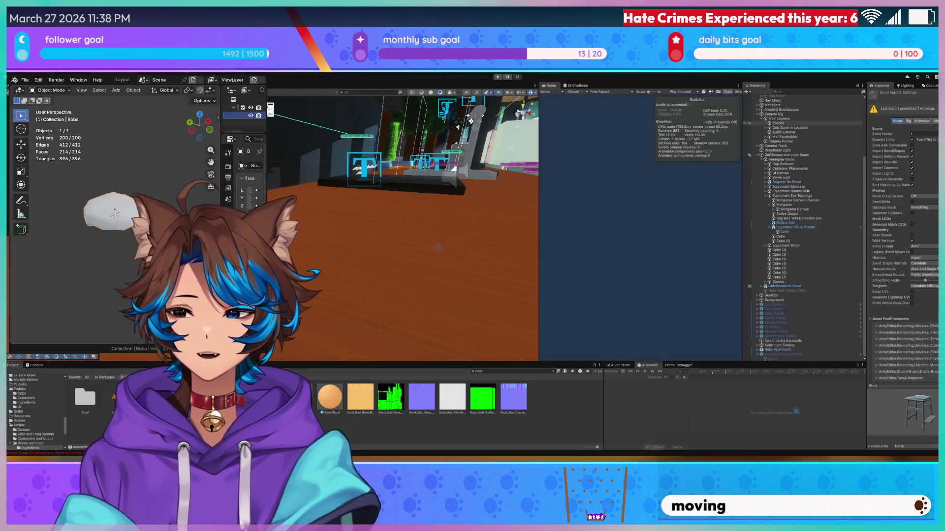
pyautogui.press('super+Left')
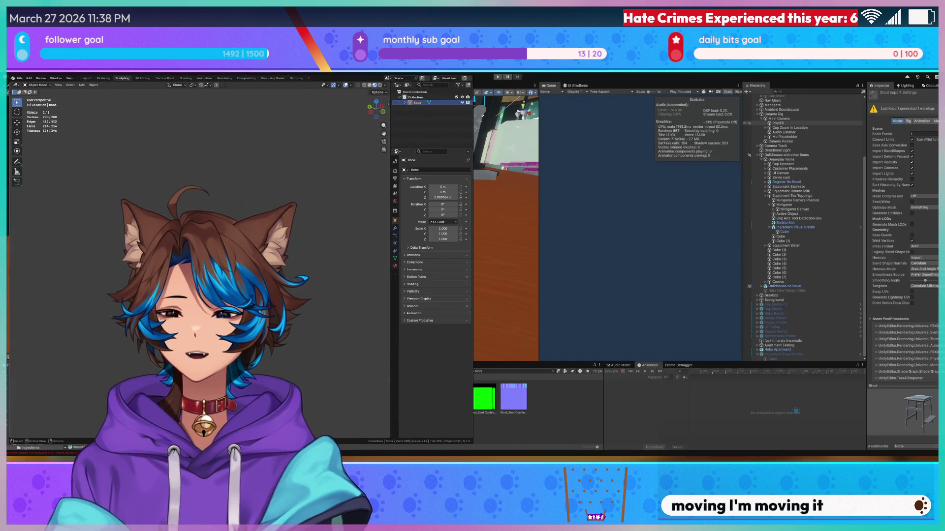
pyautogui.press('super+Up')
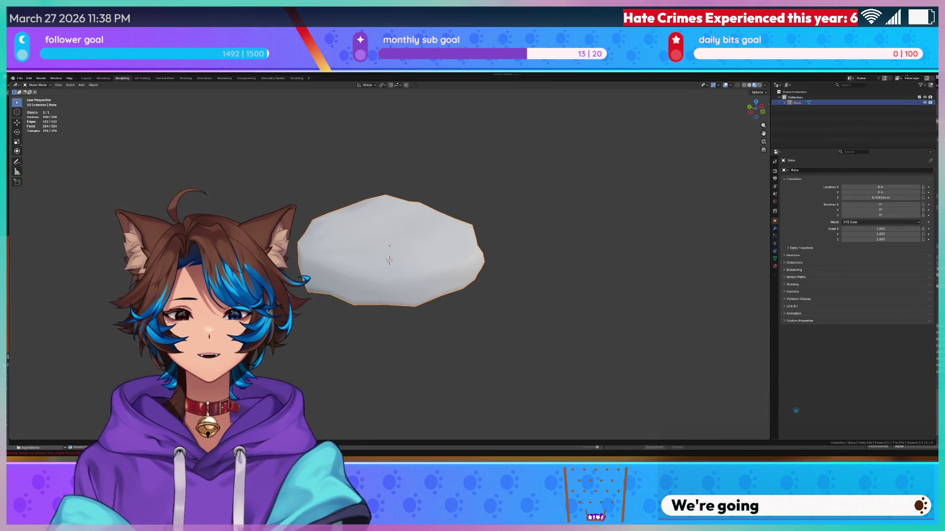
pyautogui.hotkey('alt', 'Tab')
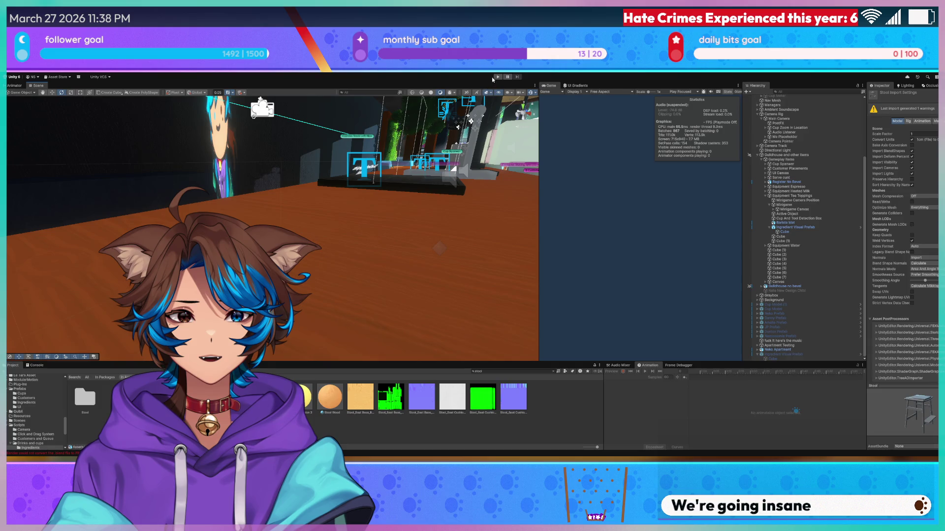
pyautogui.click(497, 78)
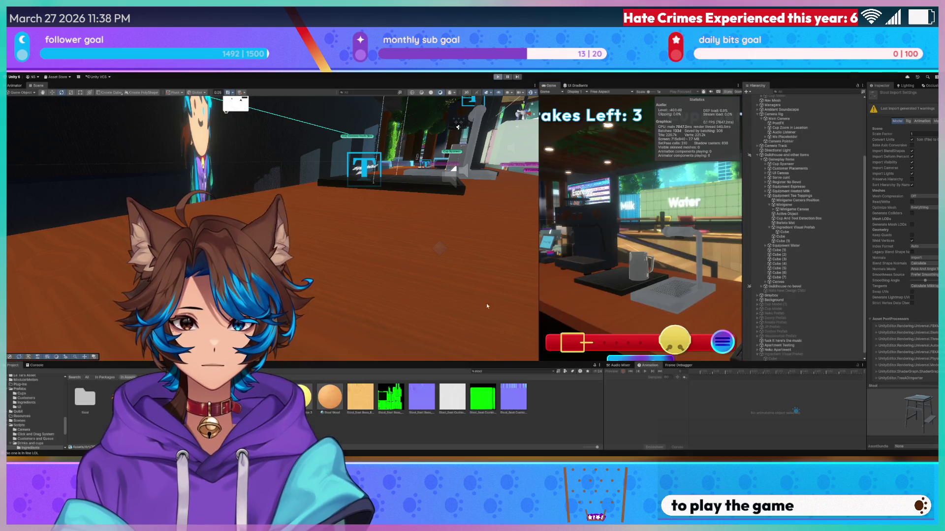
# - Stop the running game and clear the 'stool' filter from the Project search
pyautogui.hotkey('ctrl', 'p')
pyautogui.click(521, 372)
pyautogui.press('BackSpace')
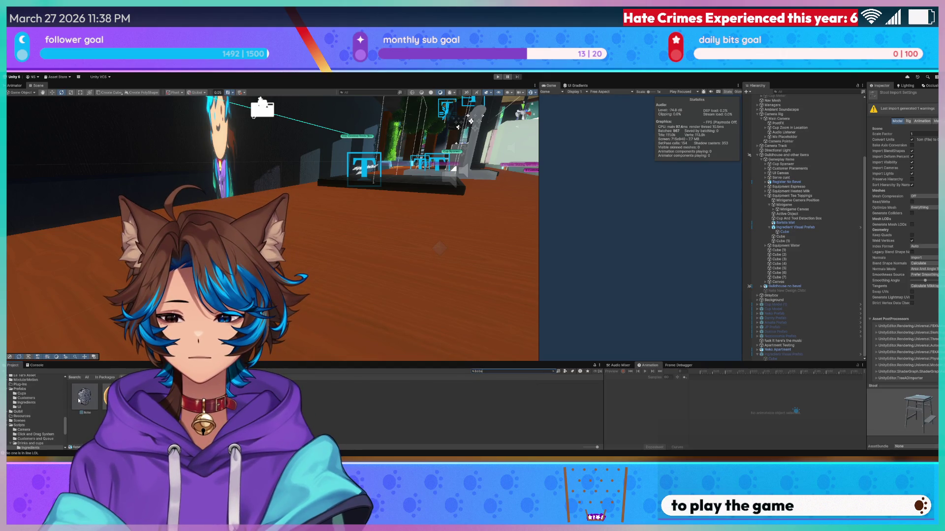
# - Select the Boba asset, check its import settings, then reselect the Boba mesh
pyautogui.click(92, 400)
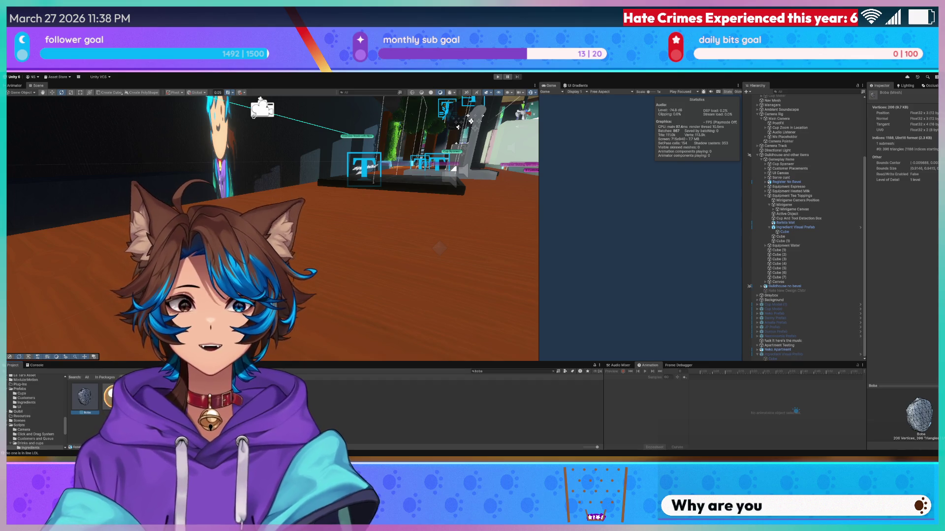
pyautogui.click(112, 396)
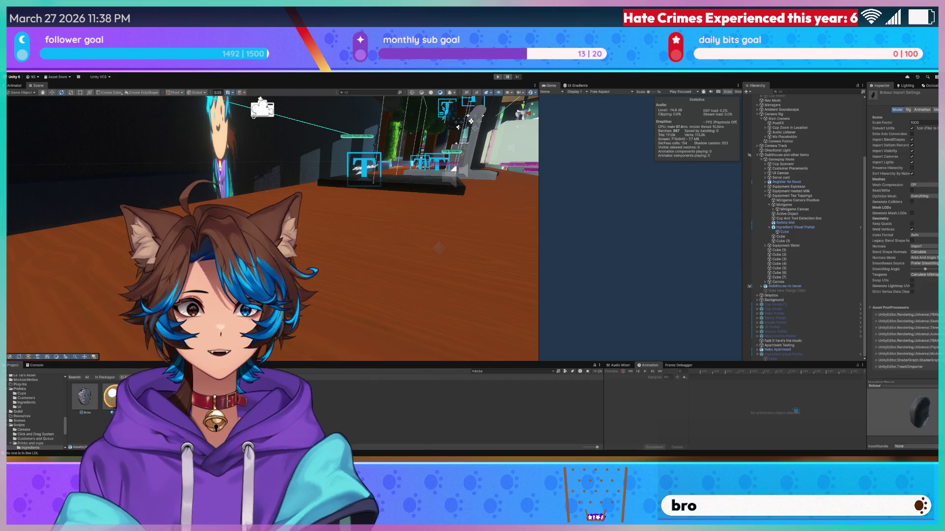
pyautogui.click(96, 403)
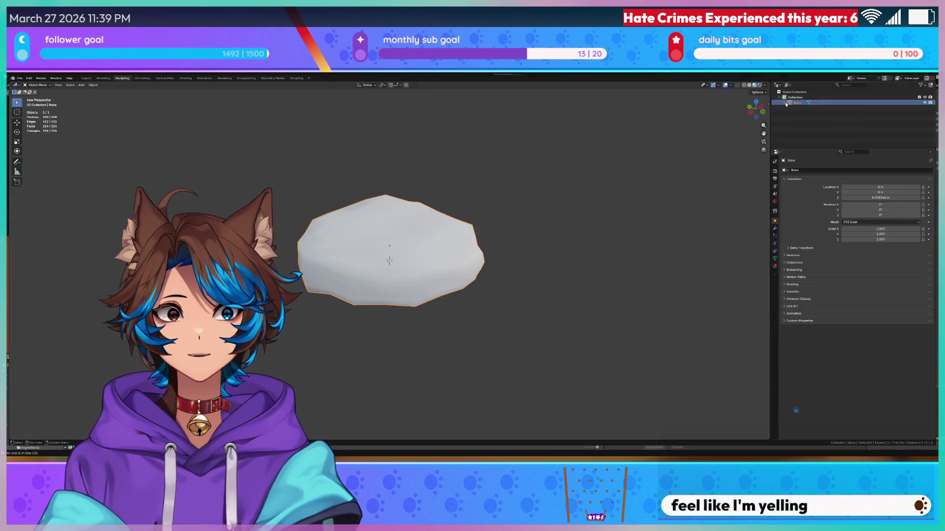
pyautogui.click(807, 108)
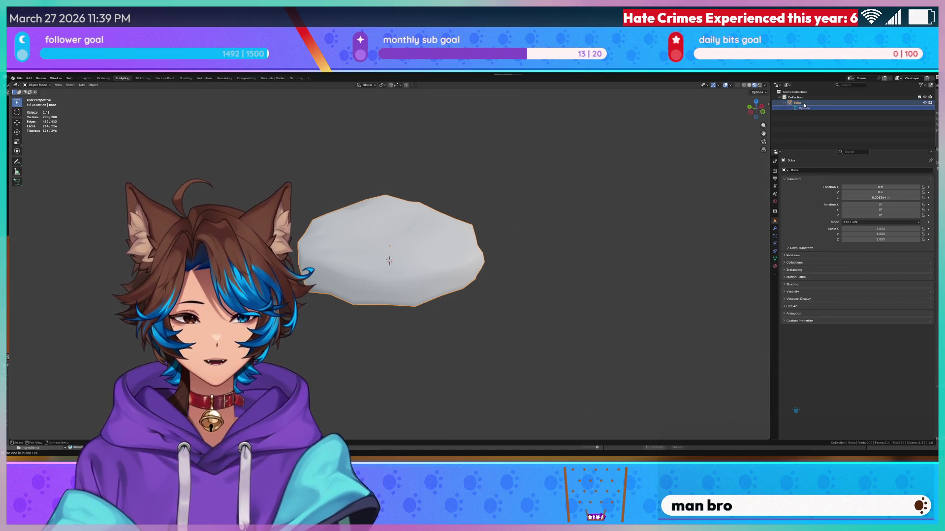
pyautogui.click(804, 103)
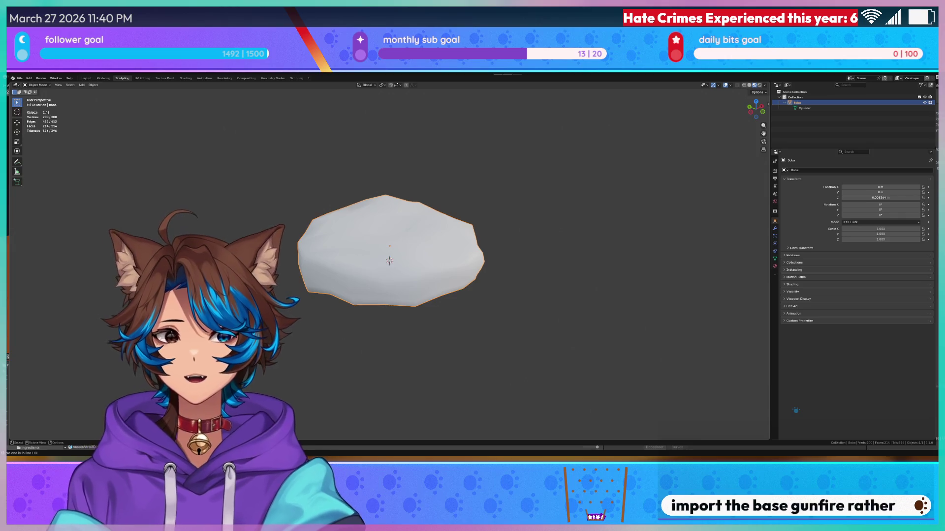
pyautogui.click(822, 108)
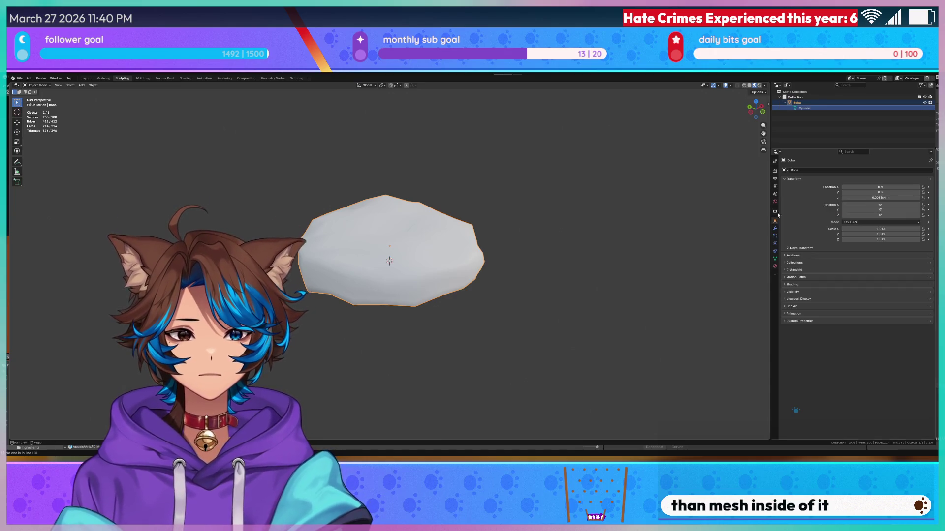
pyautogui.click(797, 97)
pyautogui.click(797, 102)
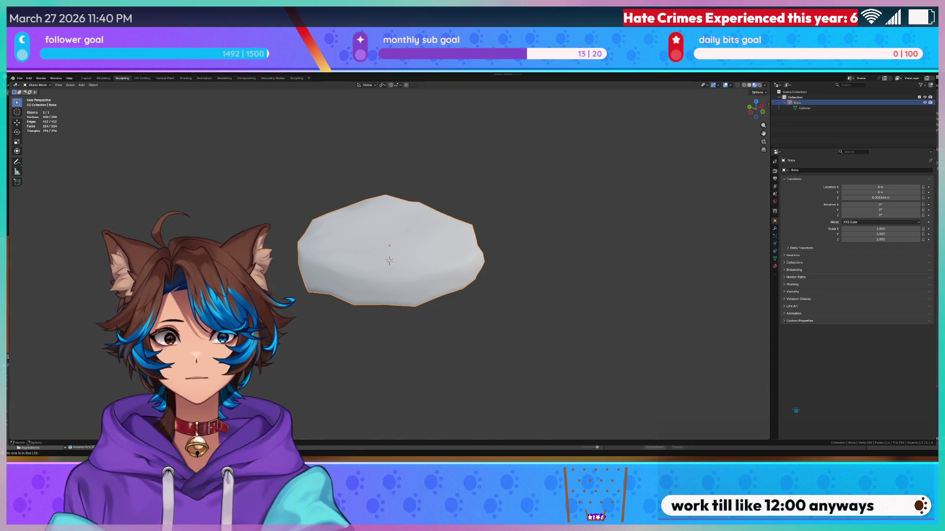
pyautogui.click(863, 198)
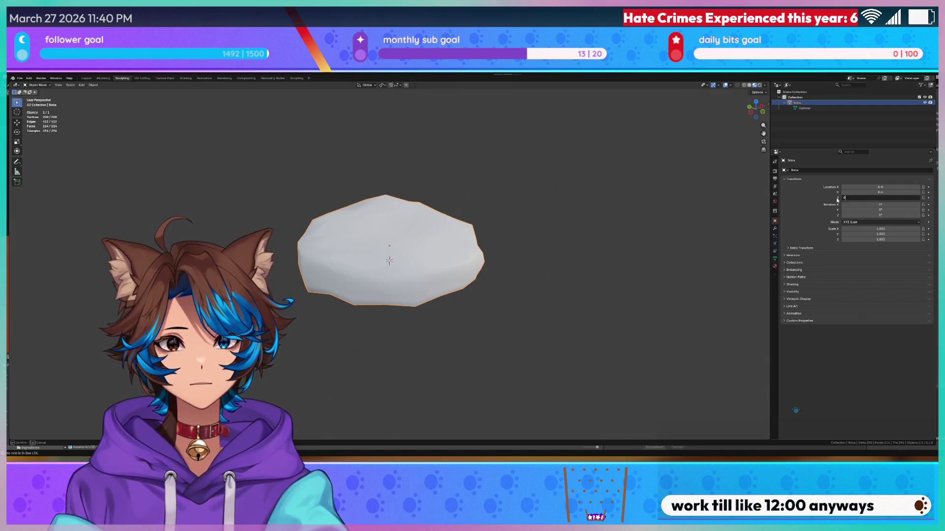
# - Set the boba's Location Z to 0 m and Rotation X to 90° so it stands upright
pyautogui.press('Return')
pyautogui.moveTo(648, 164)
pyautogui.mouseDown(button='middle')
pyautogui.moveTo(578, 152)
pyautogui.moveTo(530, 245)
pyautogui.moveTo(741, 201)
pyautogui.mouseUp(button='middle')
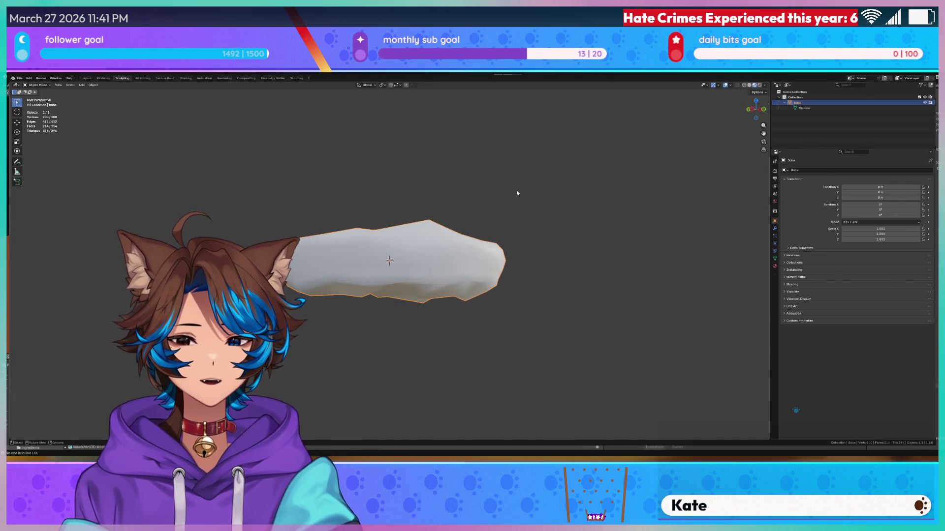
pyautogui.click(889, 204)
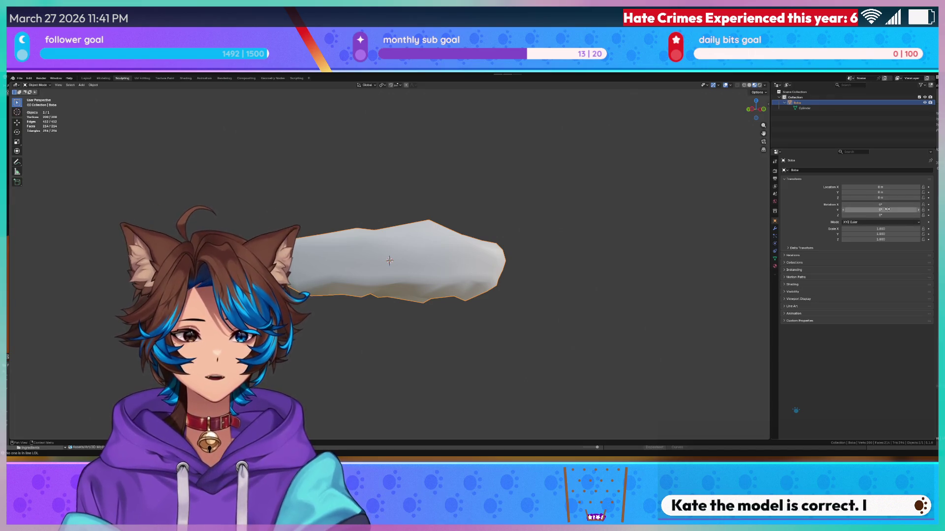
pyautogui.write('90')
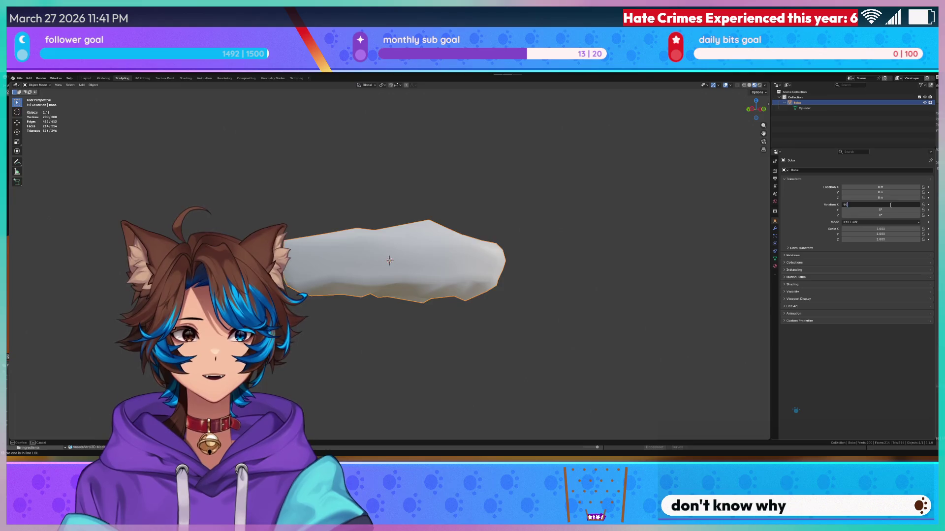
pyautogui.press('Return')
# - Save the blend file and bring up the File menu's Export options
pyautogui.hotkey('ctrl', 's')
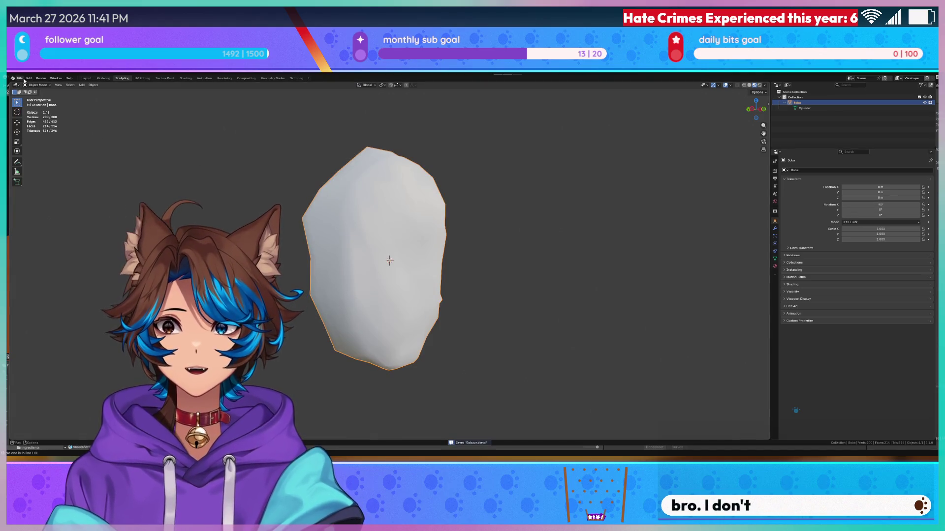
pyautogui.click(20, 78)
pyautogui.moveTo(40, 160)
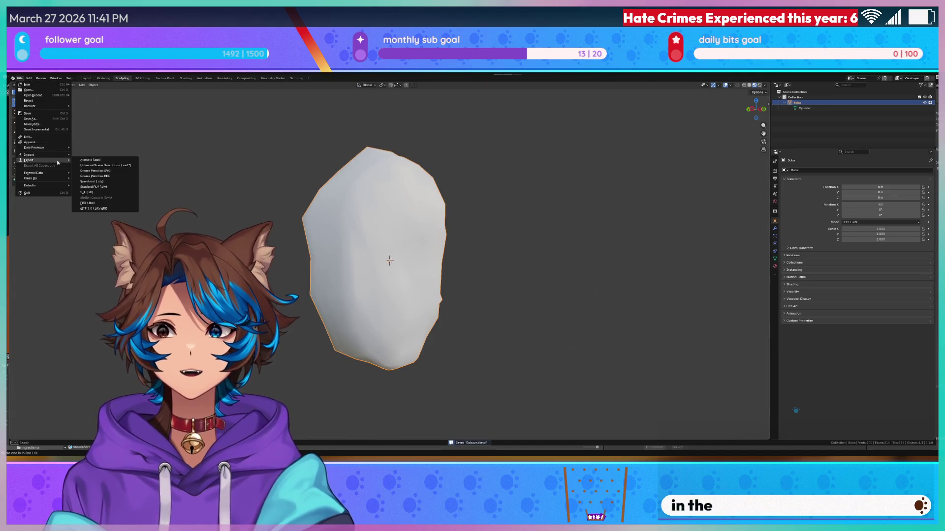
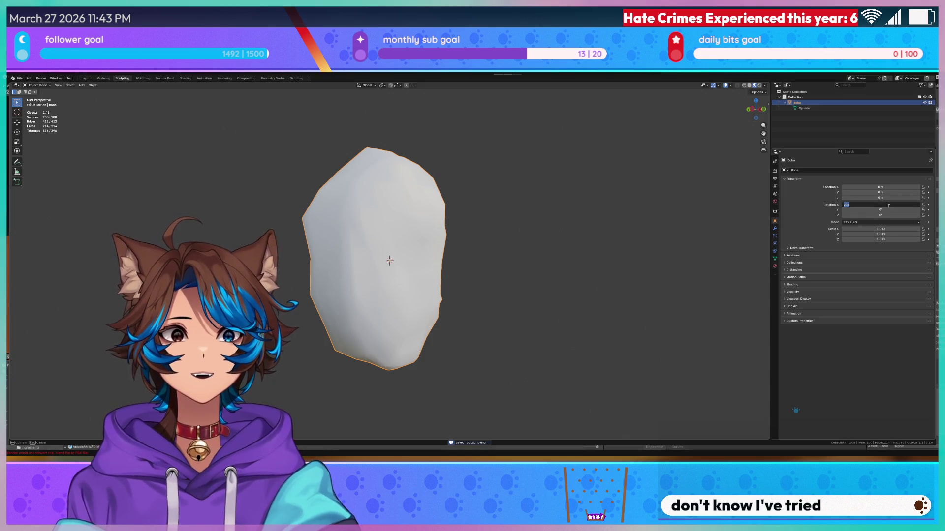
# - Set the Blender blob's X rotation to 0, deselect it, and switch to Unity
pyautogui.write('0')
pyautogui.press('Return')
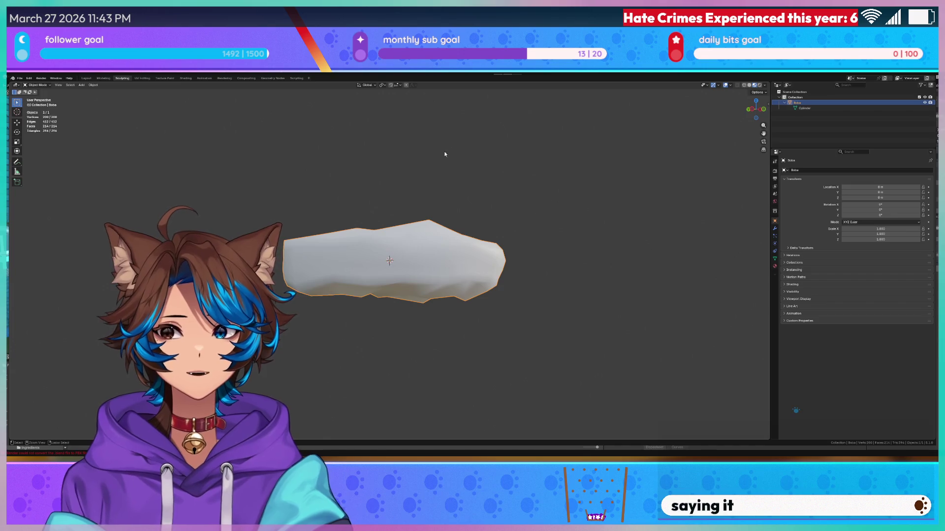
pyautogui.click(347, 177)
pyautogui.rightClick(347, 177)
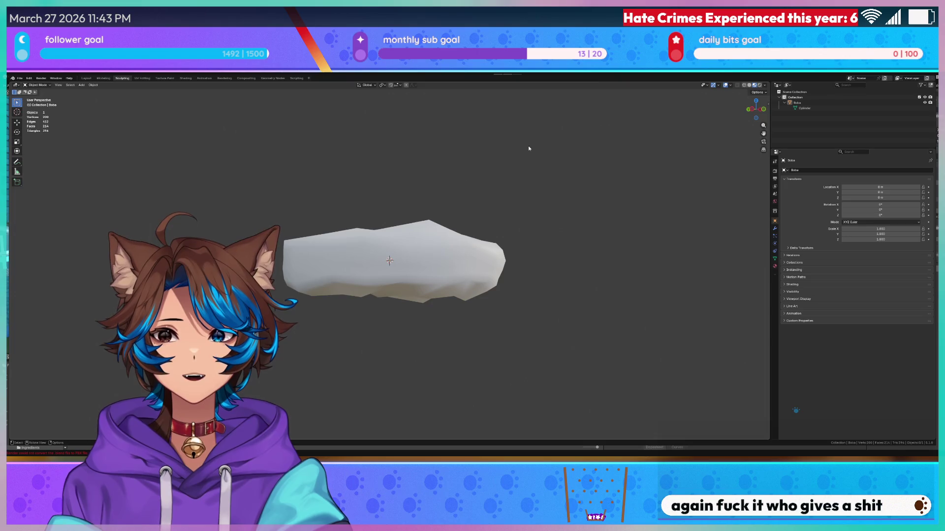
pyautogui.hotkey('alt', 'Tab')
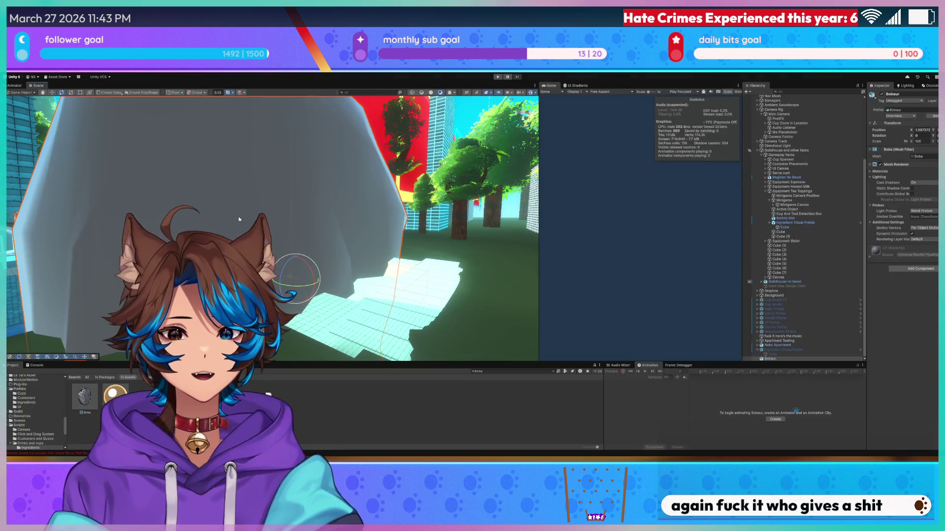
# - Give the blob Rotation X 90 and Scale X 1, then frame it over the counter
pyautogui.moveTo(295, 201); pyautogui.dragTo(378, 244, button='right')
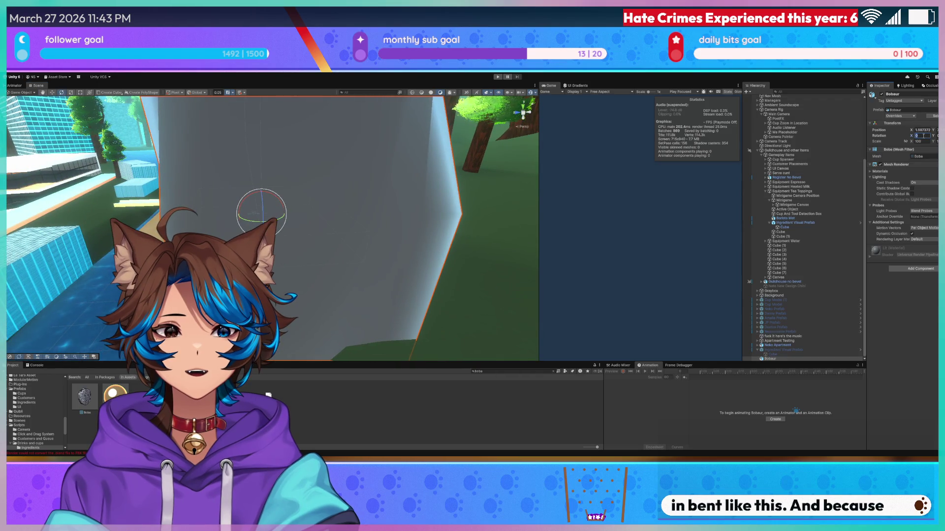
pyautogui.write('90')
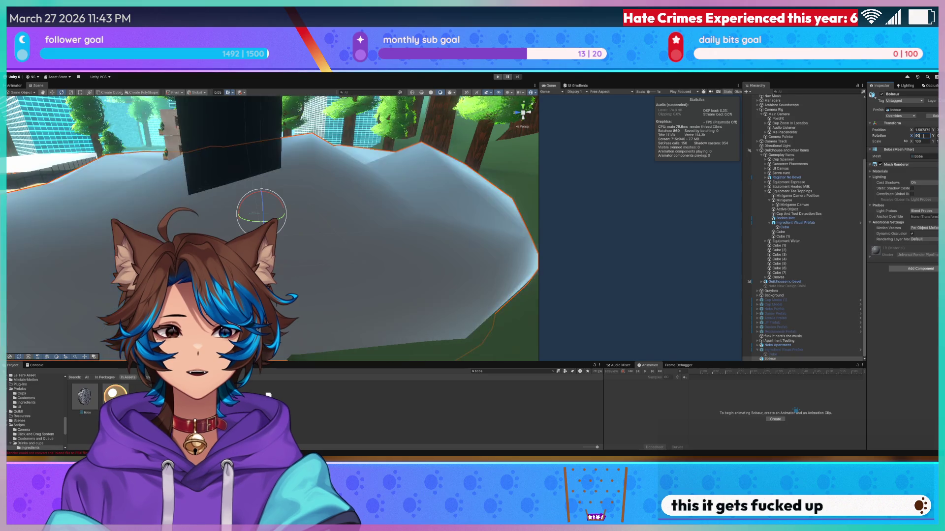
pyautogui.press('Return')
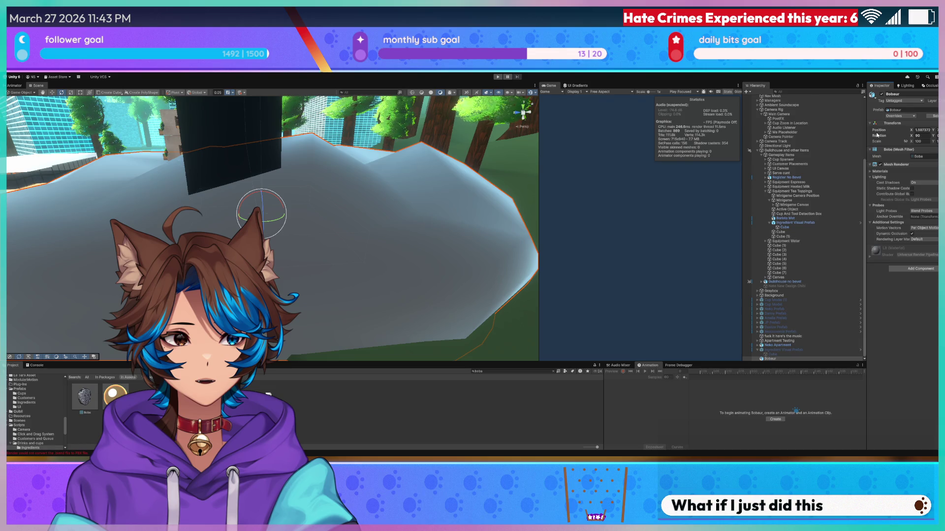
pyautogui.press('f')
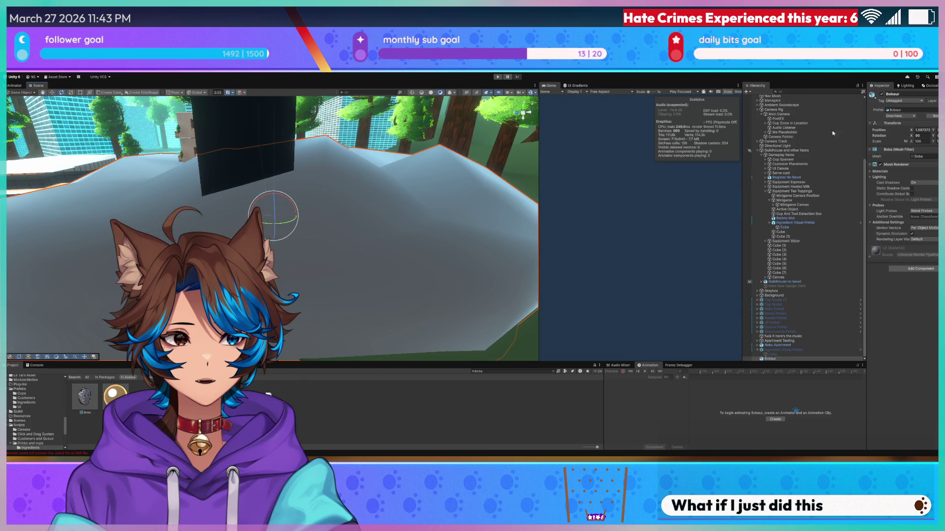
pyautogui.write('1')
pyautogui.press('Return')
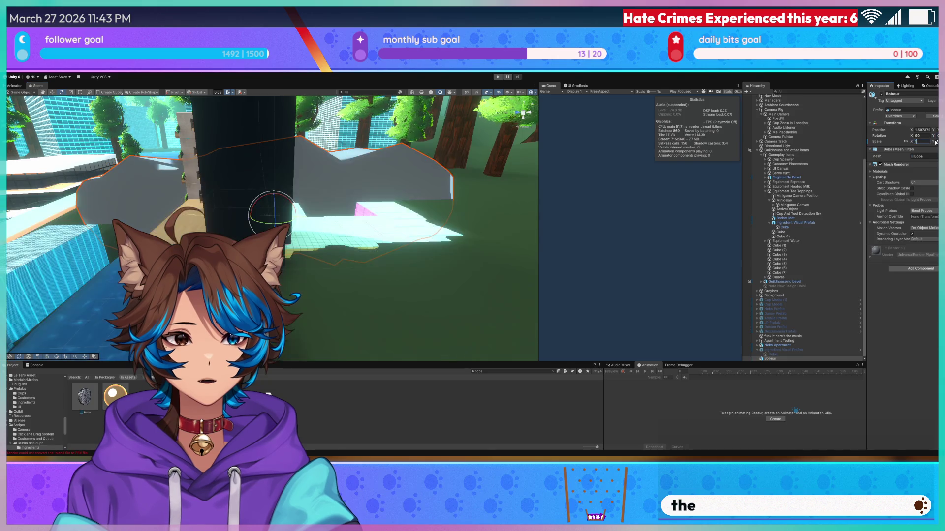
pyautogui.scroll(10, 347, 192)
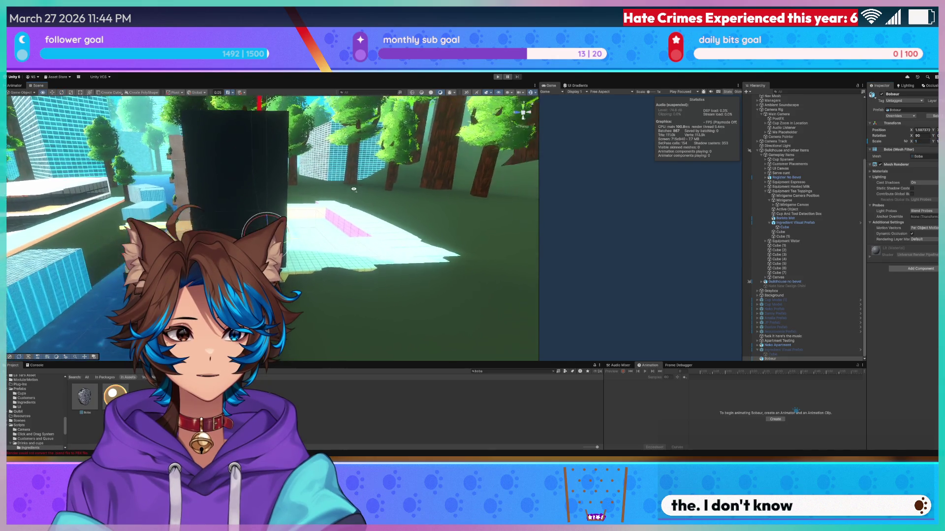
pyautogui.moveTo(354, 186)
pyautogui.mouseDown(button='right')
pyautogui.moveTo(456, 197)
pyautogui.moveTo(351, 205)
pyautogui.moveTo(307, 242)
pyautogui.moveTo(253, 229)
pyautogui.moveTo(299, 231)
pyautogui.moveTo(304, 216)
pyautogui.moveTo(434, 223)
pyautogui.mouseUp(button='right')
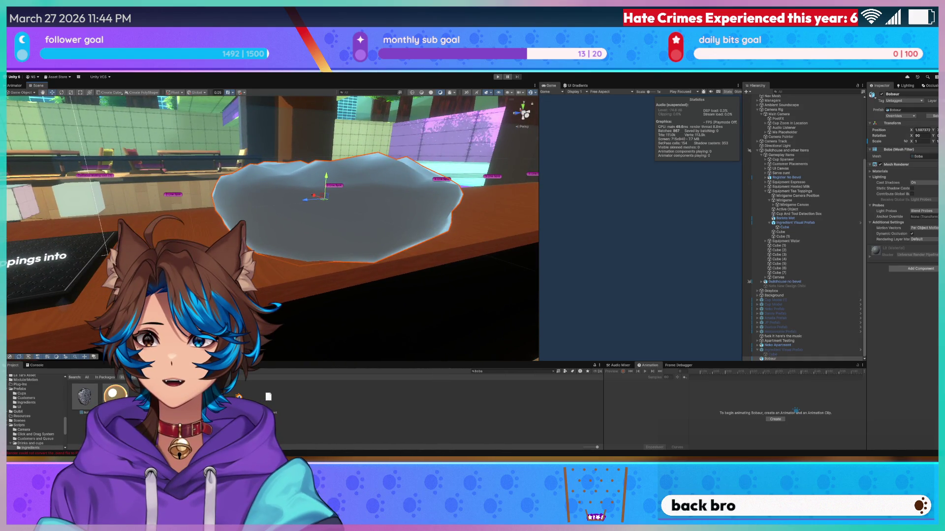
# - Select the Boba mesh asset and bring up its parent Bobaur model's import settings
pyautogui.click(83, 396)
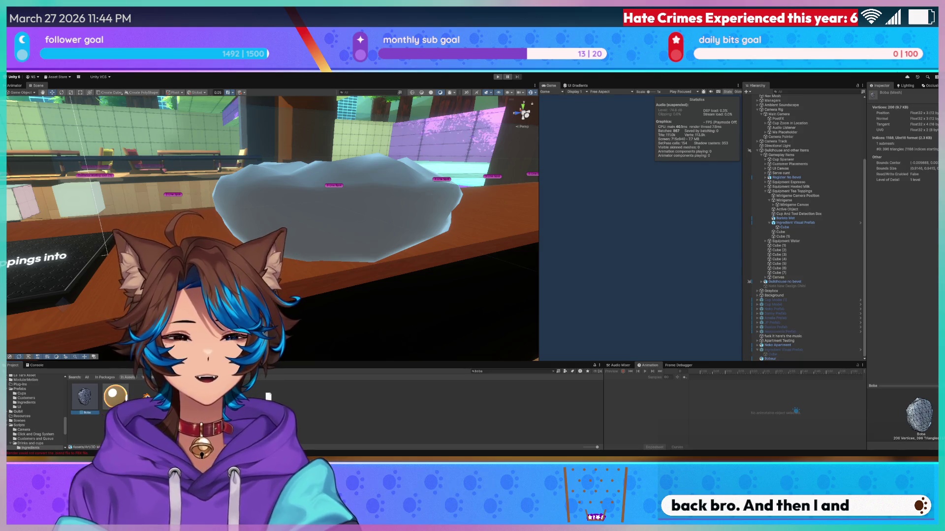
pyautogui.press('Right')
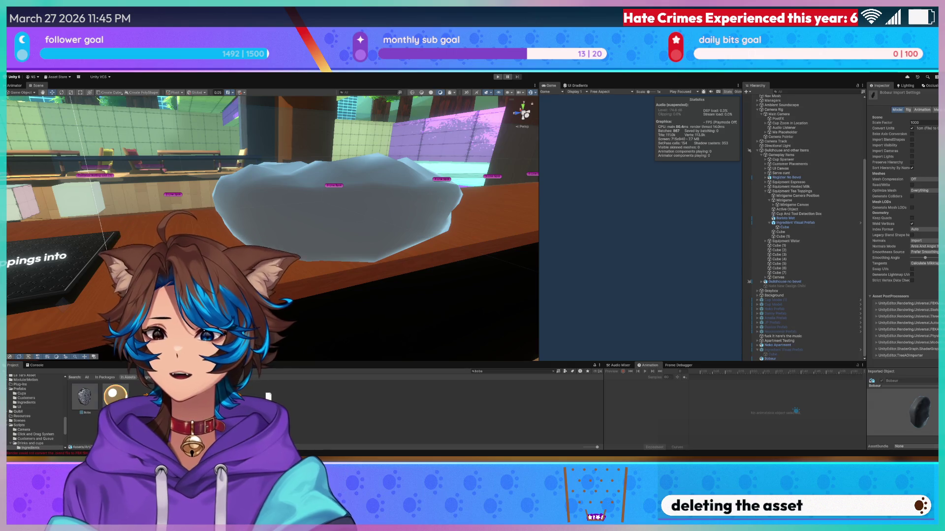
# - Browse the Project window to the Assets > Equipment > Cups folder
pyautogui.click(84, 397)
pyautogui.click(147, 396)
pyautogui.scroll(5, 43, 397)
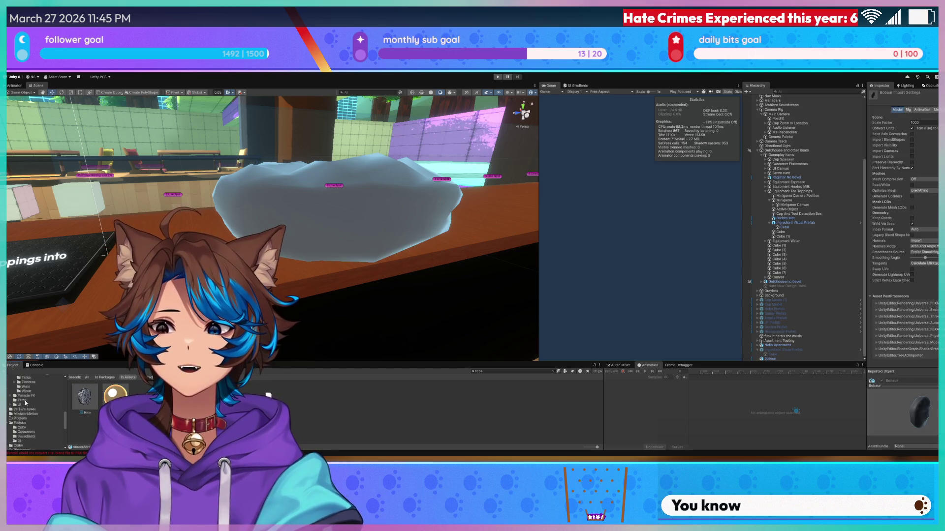
pyautogui.scroll(5, 38, 395)
pyautogui.click(31, 400)
pyautogui.scroll(-2, 34, 408)
pyautogui.click(41, 418)
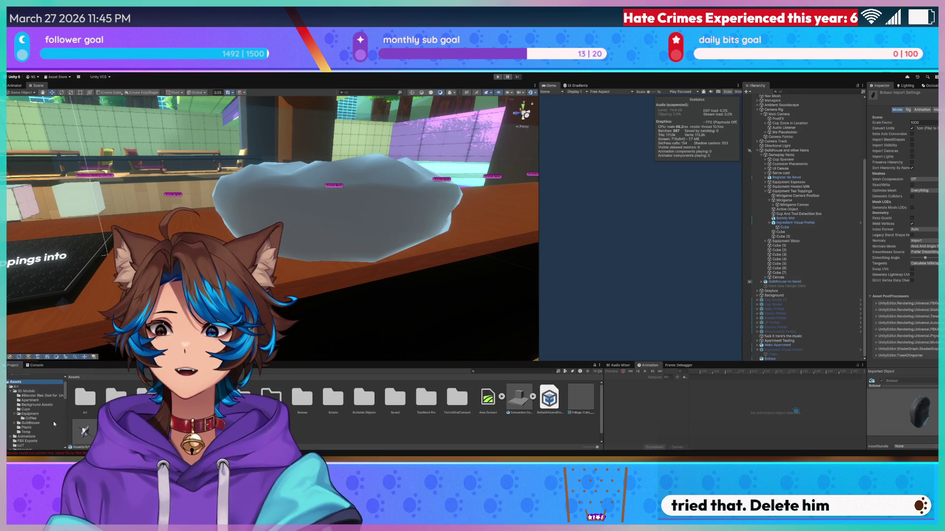
pyautogui.click(40, 410)
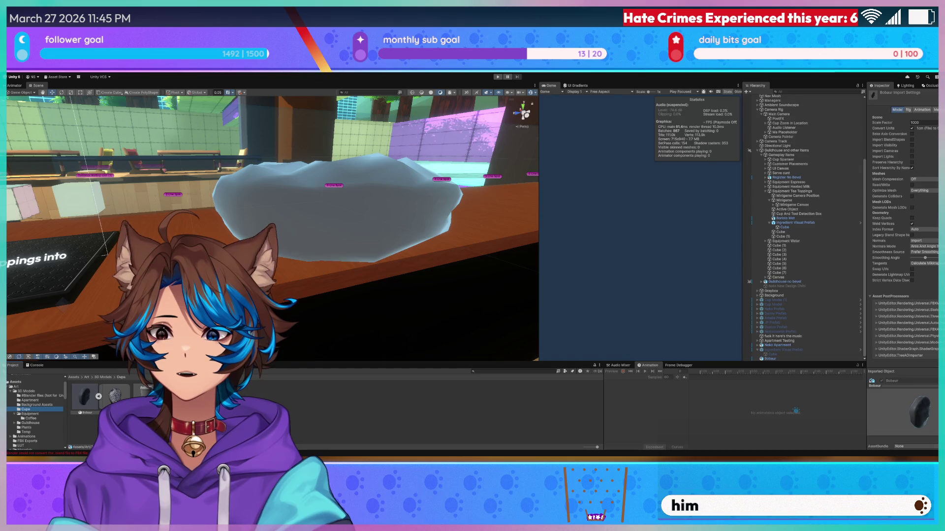
# - Collapse the Bobaur model's sub-assets and open Bobaur in Blender
pyautogui.click(115, 396)
pyautogui.click(98, 396)
pyautogui.click(85, 397)
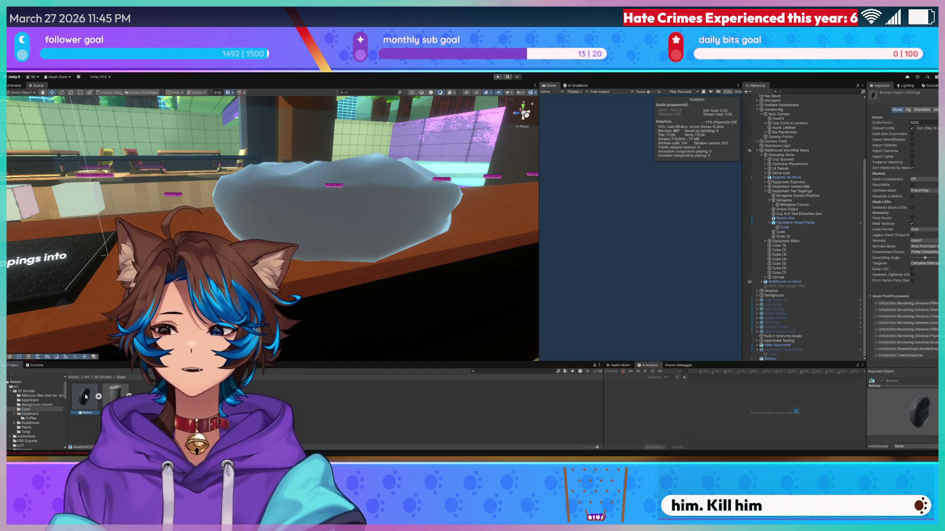
pyautogui.doubleClick(85, 397)
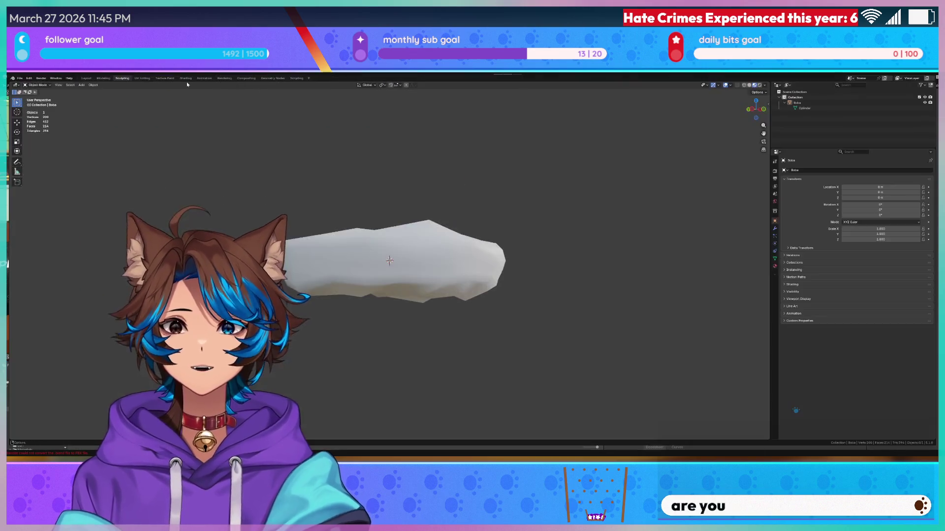
# - Save the boba .blend file, check the File > Export > FBX option, and return to Unity
pyautogui.click(19, 78)
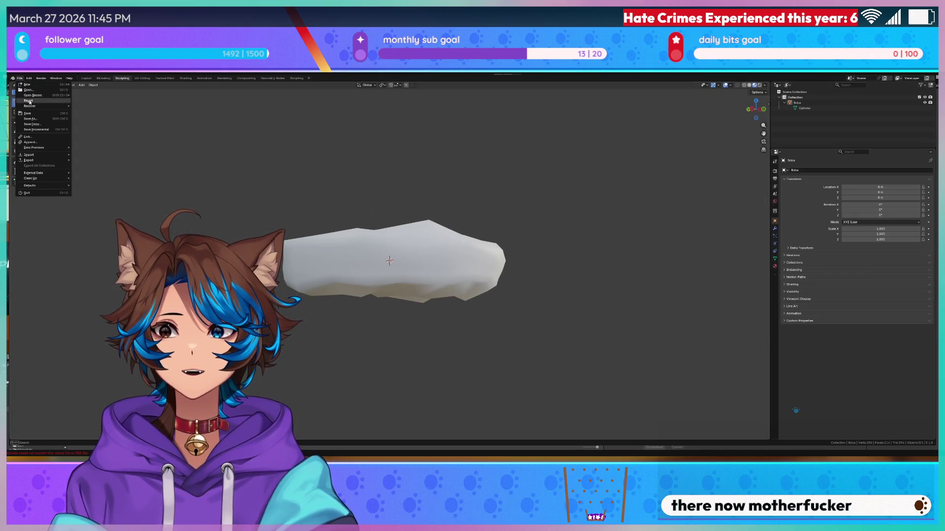
pyautogui.click(43, 117)
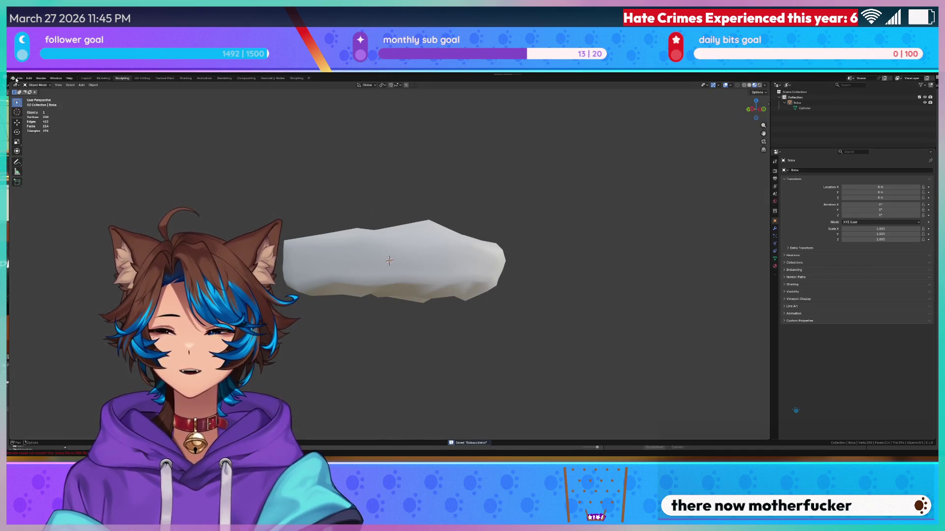
pyautogui.click(20, 78)
pyautogui.moveTo(29, 159)
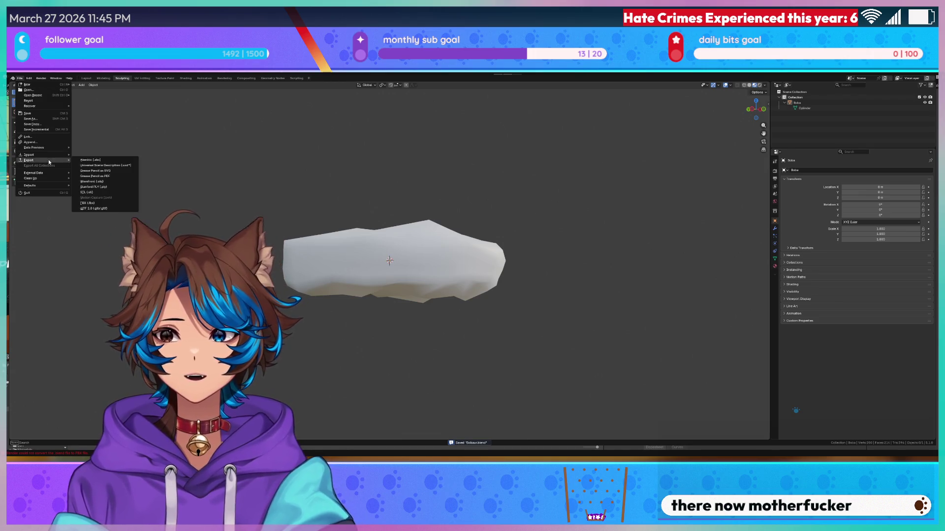
pyautogui.click(119, 204)
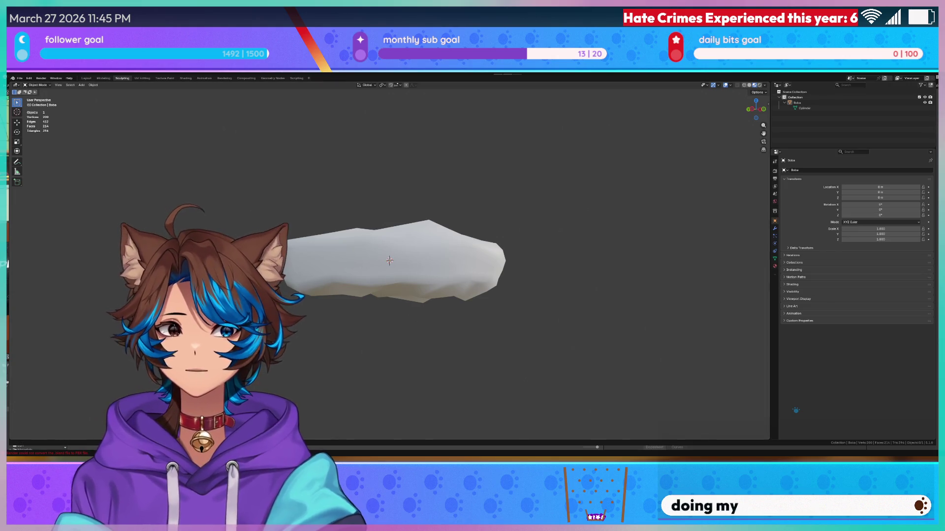
pyautogui.hotkey('alt', 'Tab')
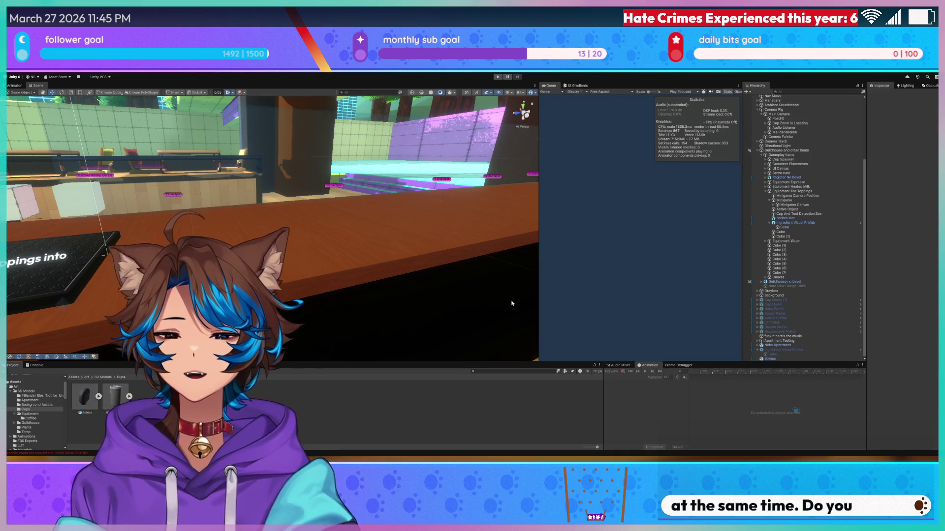
# - Fly the Scene view from Bobaur down to the café counter and start Play mode
pyautogui.moveTo(512, 301)
pyautogui.mouseDown(button='right')
pyautogui.moveTo(263, 233)
pyautogui.moveTo(390, 222)
pyautogui.moveTo(369, 206)
pyautogui.moveTo(548, 211)
pyautogui.moveTo(827, 285)
pyautogui.mouseUp(button='right')
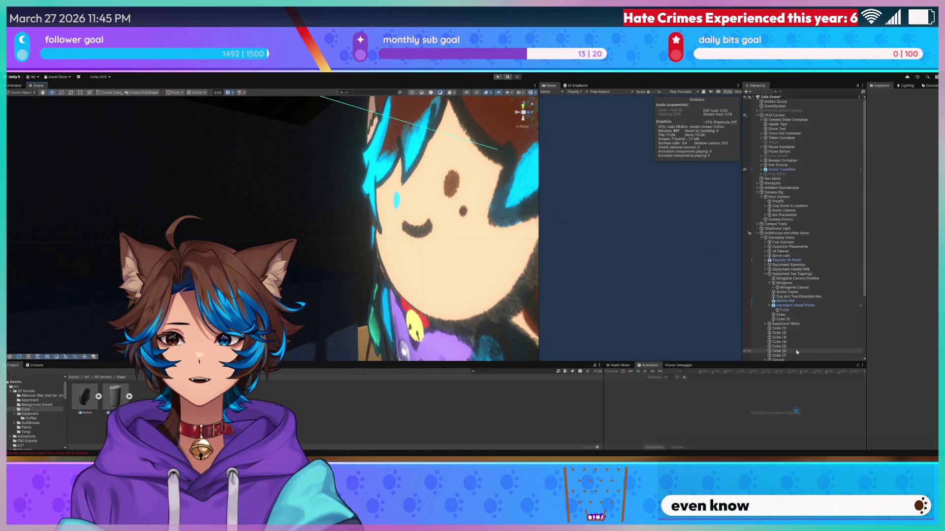
pyautogui.doubleClick(798, 359)
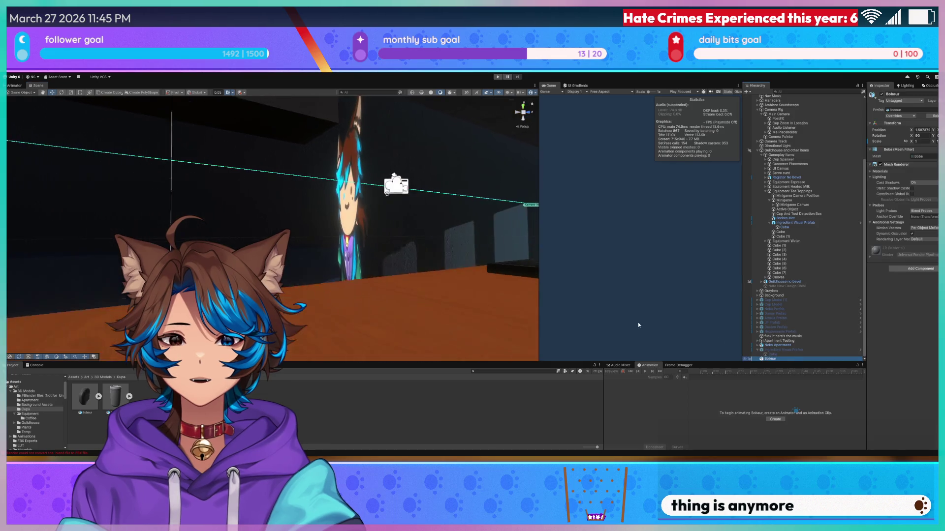
pyautogui.moveTo(394, 222)
pyautogui.mouseDown(button='right')
pyautogui.moveTo(421, 273)
pyautogui.moveTo(477, 254)
pyautogui.moveTo(456, 266)
pyautogui.moveTo(468, 239)
pyautogui.moveTo(489, 251)
pyautogui.mouseUp(button='right')
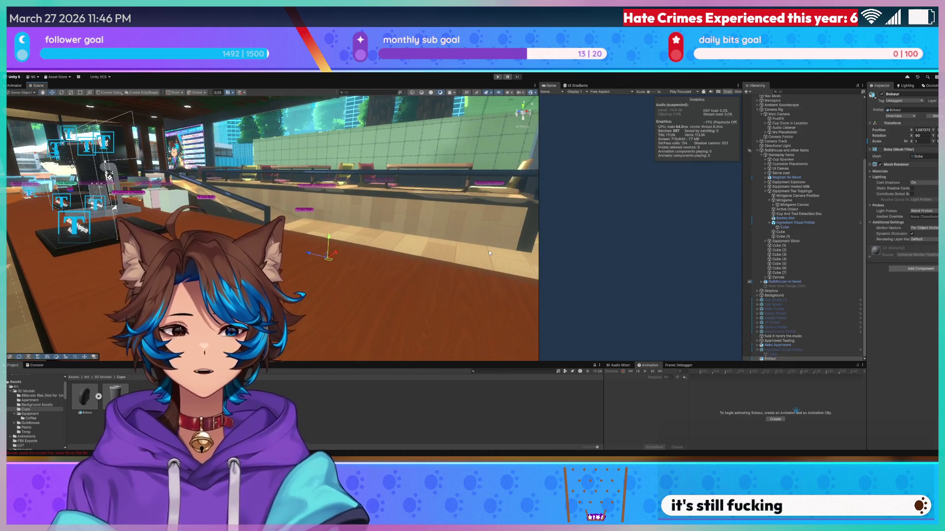
pyautogui.click(489, 253)
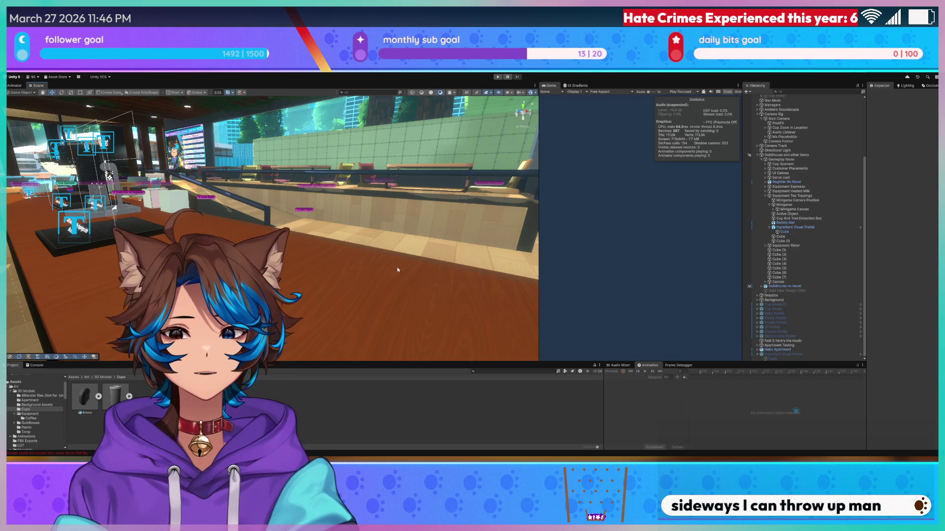
pyautogui.moveTo(489, 252); pyautogui.dragTo(308, 299, button='right')
pyautogui.click(308, 299)
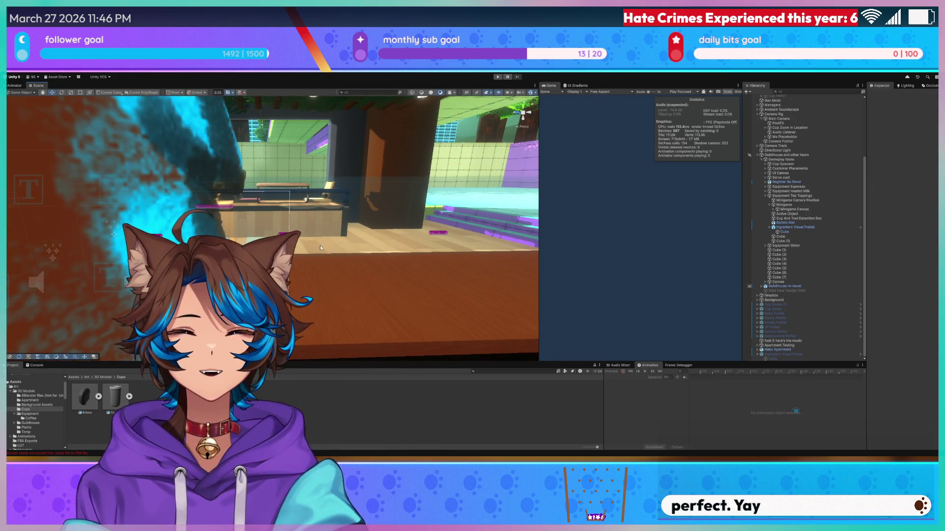
pyautogui.click(498, 77)
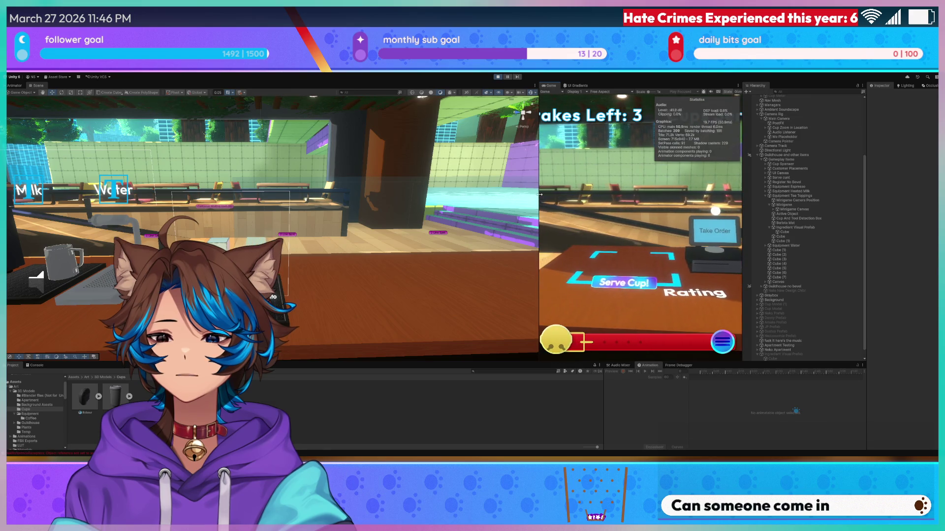
pyautogui.moveTo(541, 194); pyautogui.dragTo(98, 218)
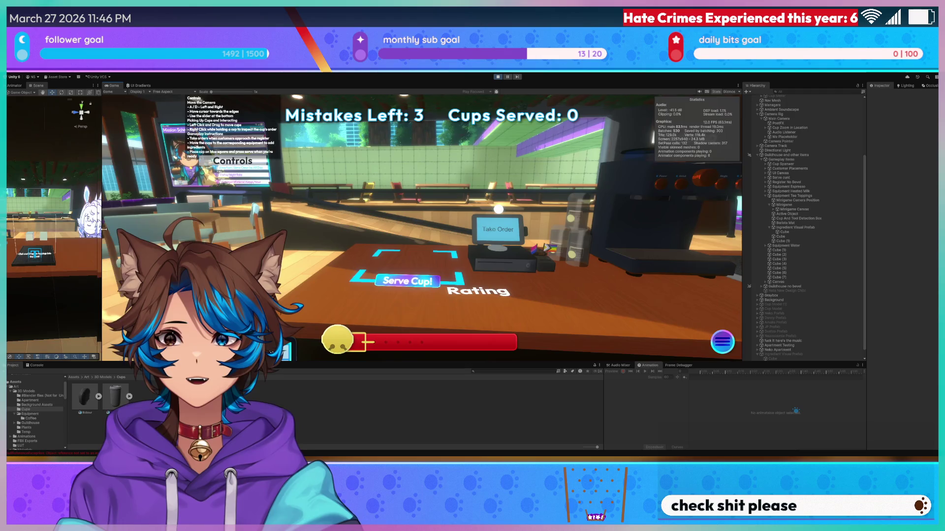
# - Take the order, move to the toppings station, and set the boba Scale Factor to 1000
pyautogui.click(482, 235)
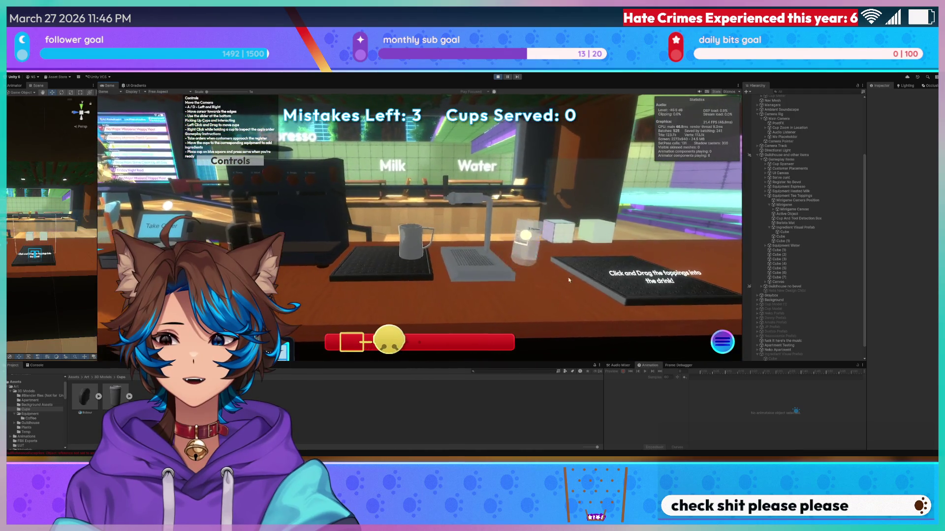
pyautogui.click(568, 276)
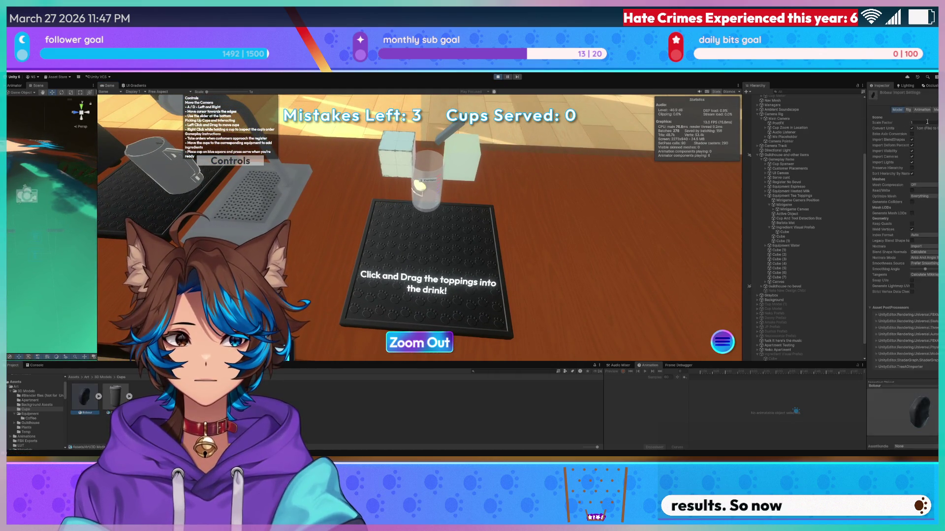
pyautogui.write('00')
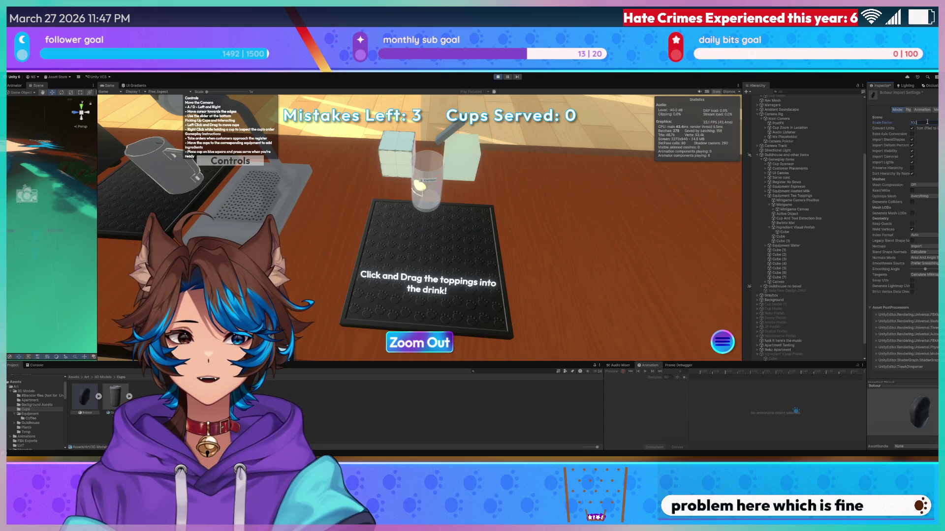
pyautogui.write('0')
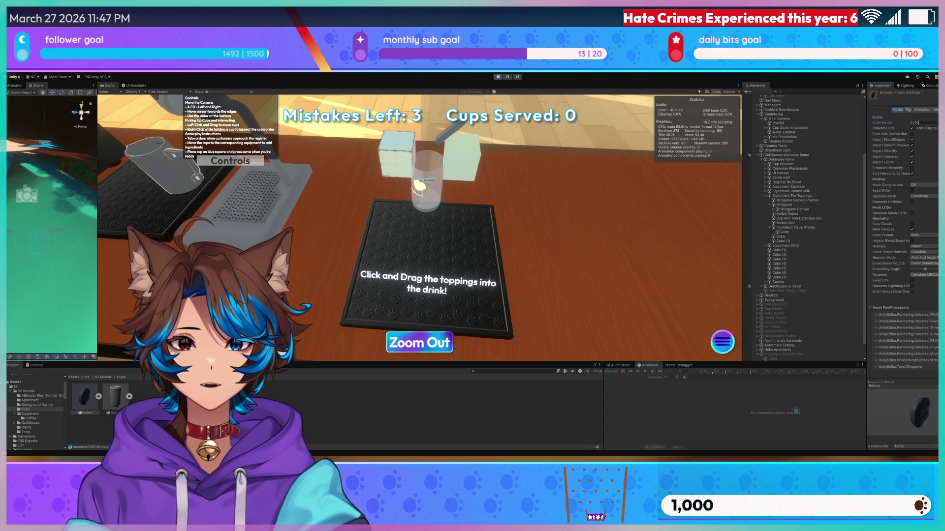
pyautogui.press('Return')
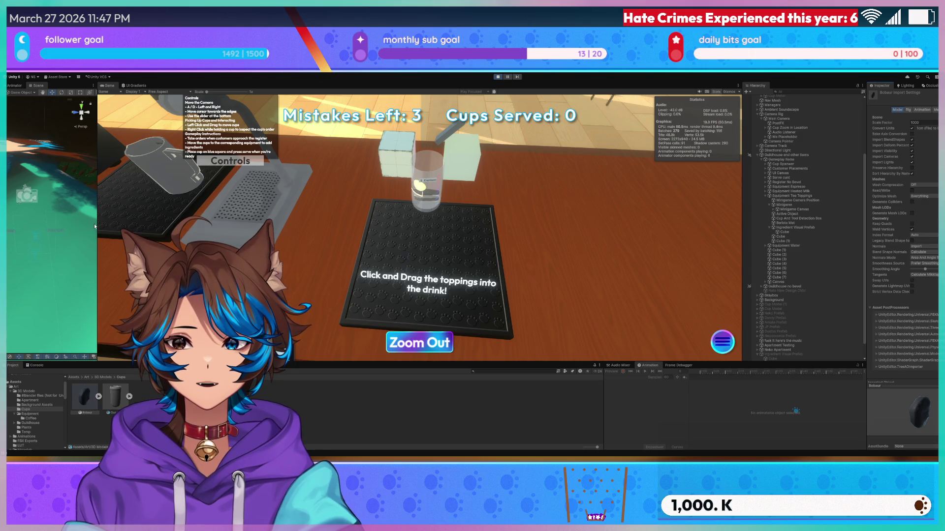
pyautogui.moveTo(98, 238); pyautogui.dragTo(700, 239)
# - Enlarge the boba Ingredient Mesh's scale in the cup and slide it along Z
pyautogui.moveTo(492, 222)
pyautogui.mouseDown(button='right')
pyautogui.moveTo(392, 220)
pyautogui.moveTo(387, 203)
pyautogui.moveTo(324, 204)
pyautogui.moveTo(515, 266)
pyautogui.moveTo(372, 250)
pyautogui.mouseUp(button='right')
pyautogui.scroll(-2, 371, 203)
pyautogui.scroll(-3, 364, 219)
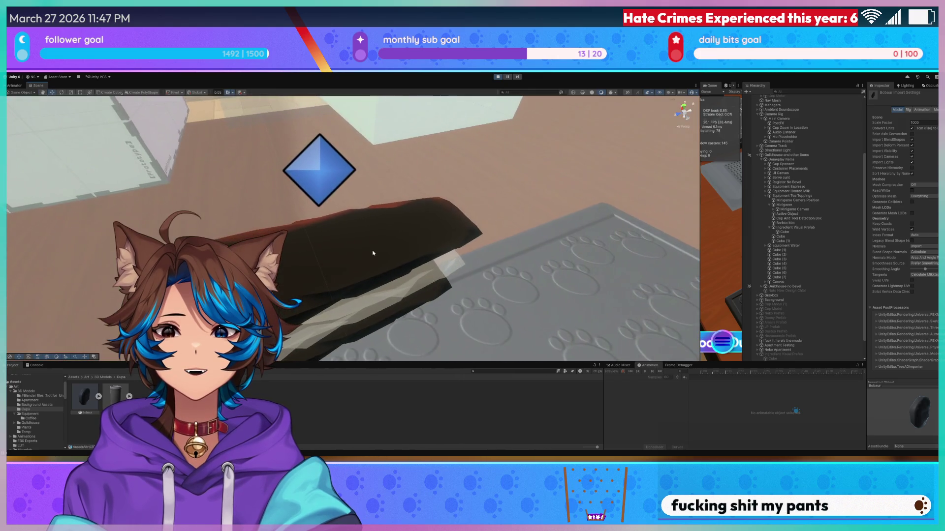
pyautogui.click(337, 250)
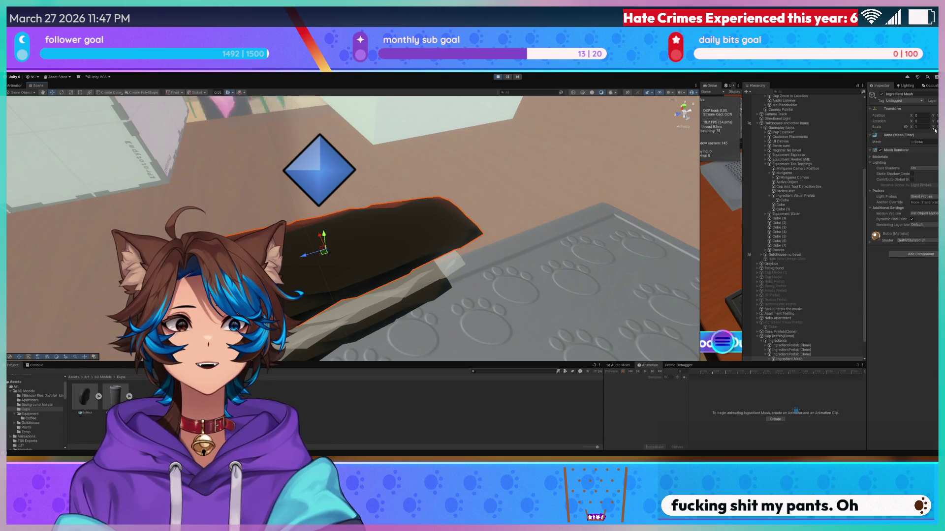
pyautogui.moveTo(936, 130)
pyautogui.mouseDown()
pyautogui.moveTo(29, 127)
pyautogui.moveTo(93, 126)
pyautogui.moveTo(62, 129)
pyautogui.mouseUp()
pyautogui.press('f')
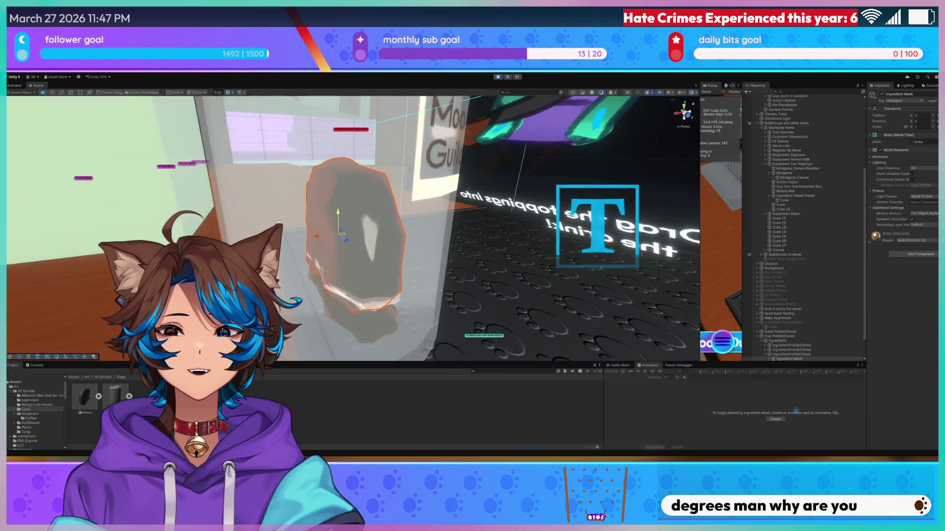
pyautogui.moveTo(314, 240)
pyautogui.mouseDown()
pyautogui.moveTo(295, 243)
pyautogui.moveTo(313, 246)
pyautogui.mouseUp()
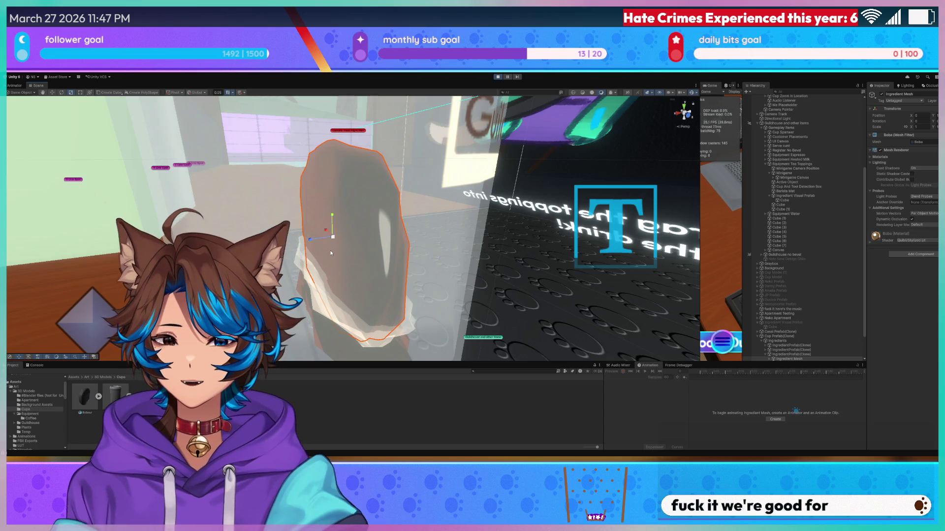
pyautogui.scroll(-3, 788, 320)
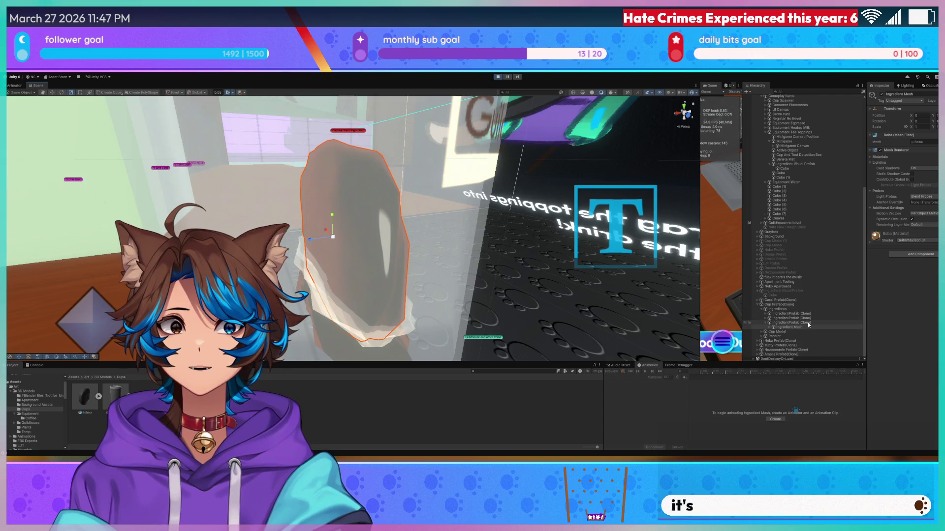
# - Select the third IngredientPrefab(Clone)'s Ingredient Mesh and set its Rotation X to 90
pyautogui.click(807, 322)
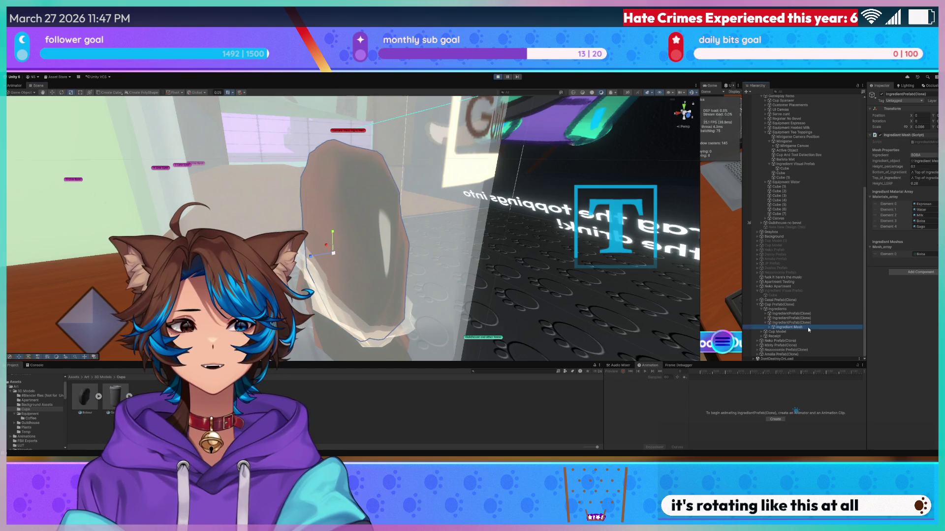
pyautogui.click(770, 328)
pyautogui.click(783, 333)
pyautogui.write('Top of Ingredient')
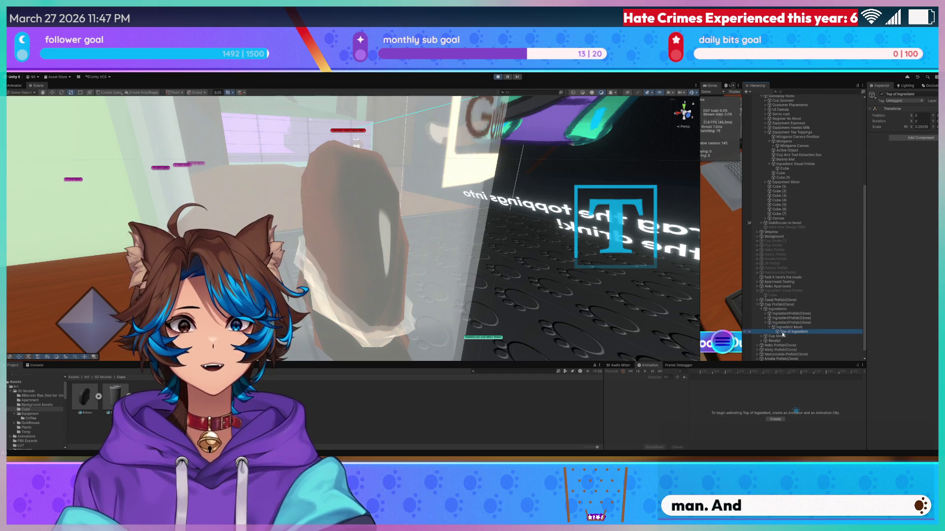
pyautogui.moveTo(353, 226)
pyautogui.mouseDown(button='right')
pyautogui.moveTo(348, 170)
pyautogui.moveTo(325, 147)
pyautogui.moveTo(404, 197)
pyautogui.moveTo(537, 240)
pyautogui.mouseUp(button='right')
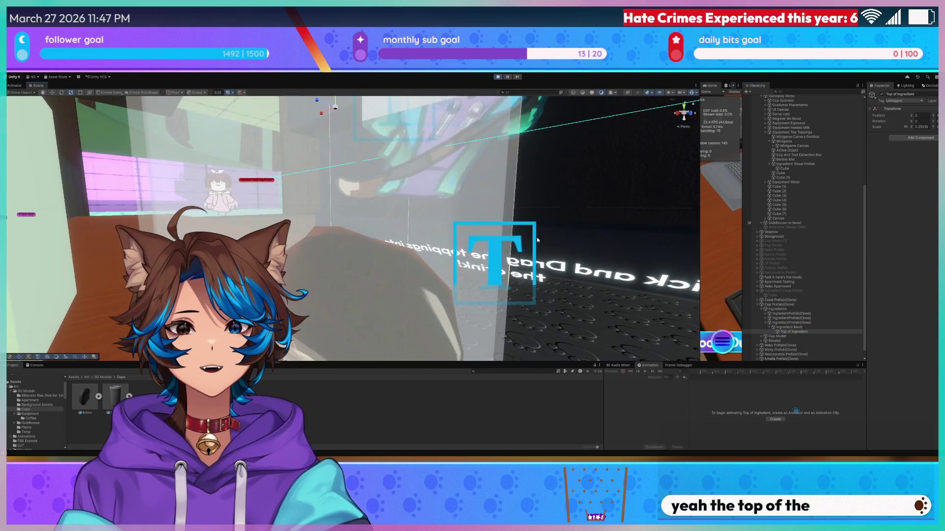
pyautogui.click(811, 322)
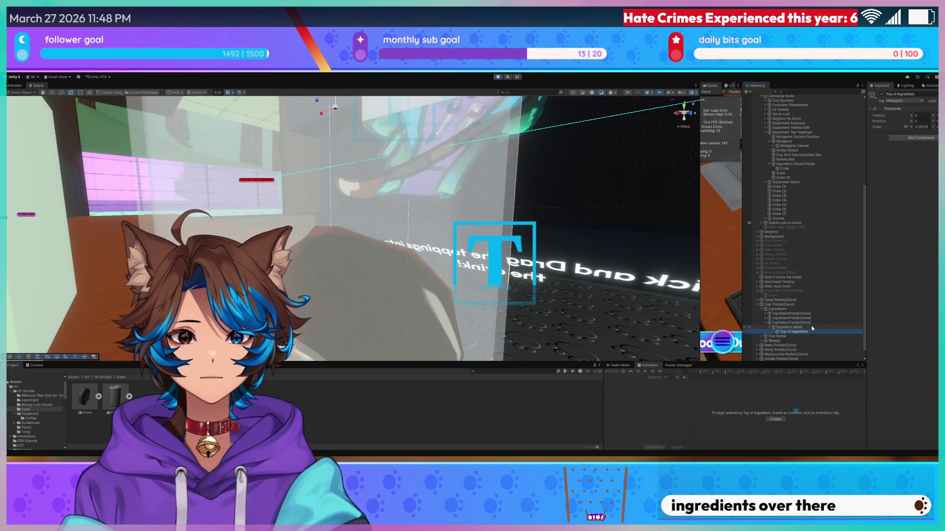
pyautogui.click(812, 327)
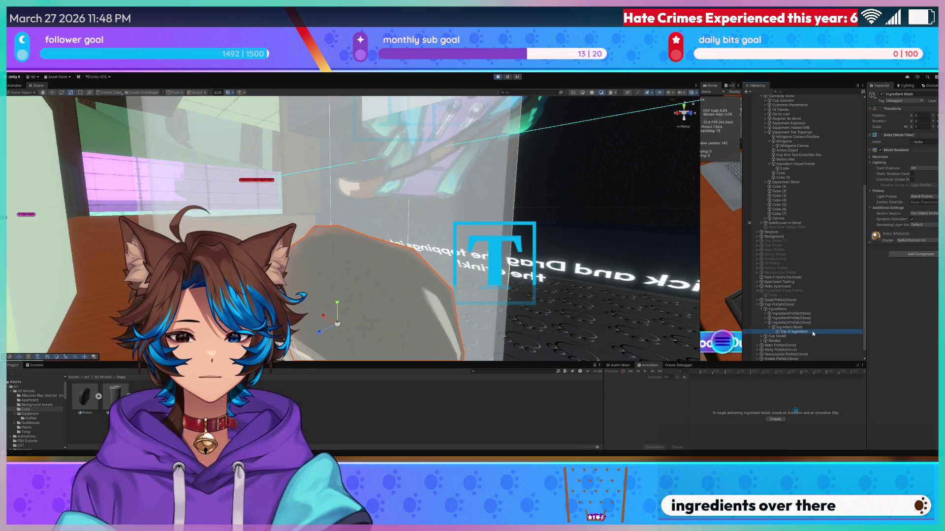
pyautogui.click(814, 329)
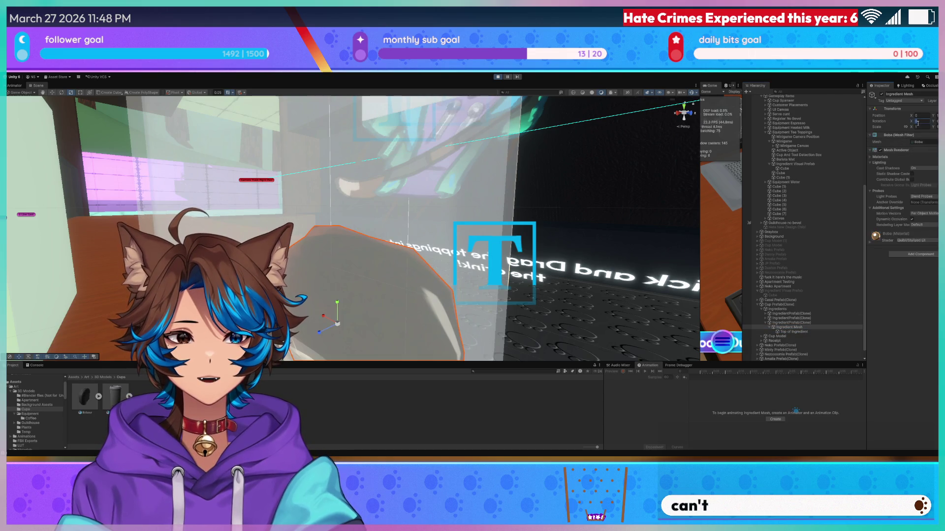
pyautogui.write('90')
pyautogui.press('Return')
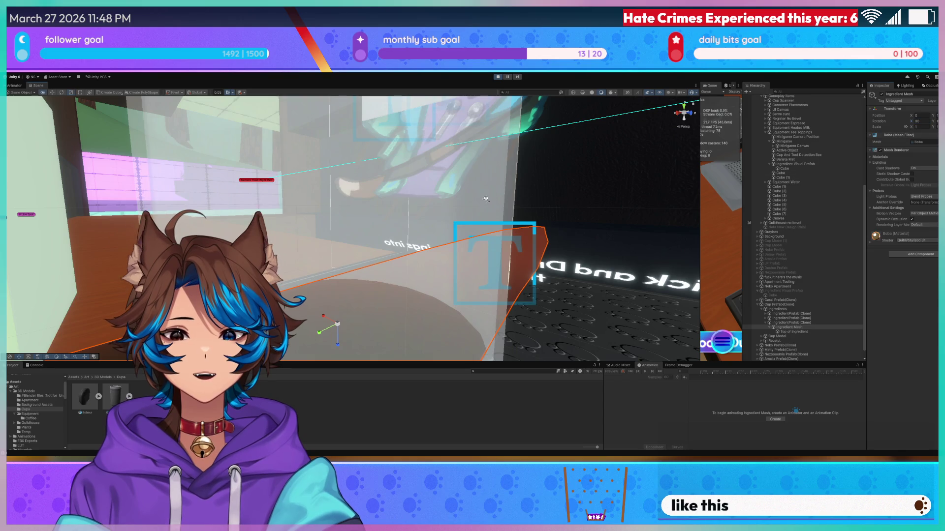
# - Frame the ingredient mesh, swing to the counter, and drag a Boba model copy into the scene
pyautogui.press('f')
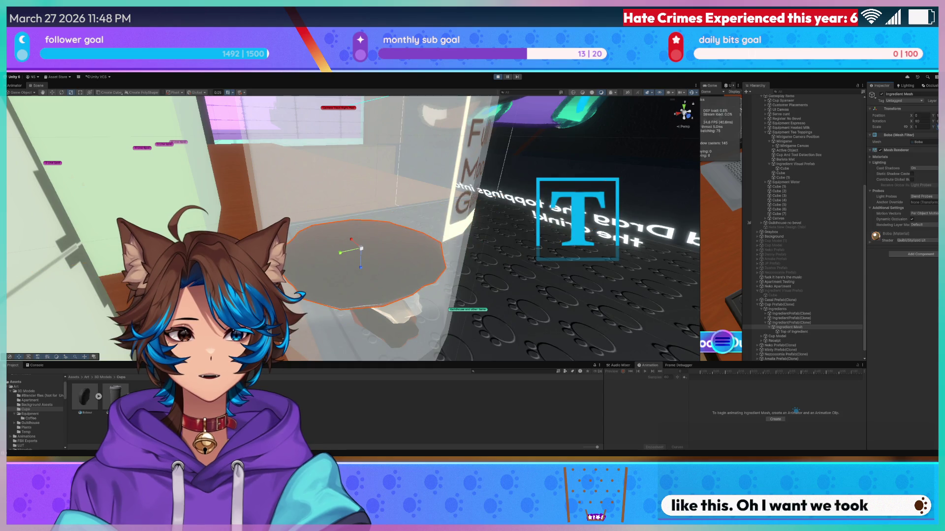
pyautogui.moveTo(472, 216)
pyautogui.mouseDown(button='right')
pyautogui.moveTo(488, 221)
pyautogui.moveTo(373, 278)
pyautogui.mouseUp(button='right')
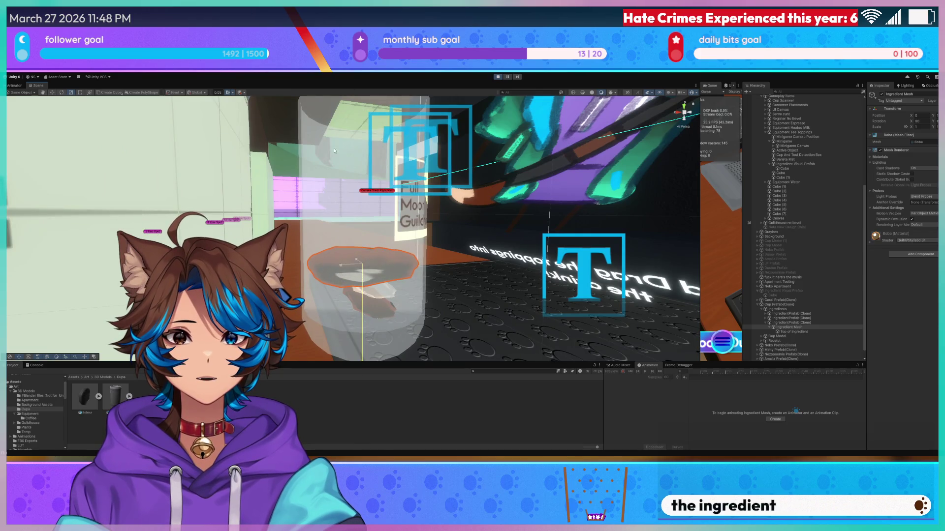
pyautogui.moveTo(395, 208); pyautogui.dragTo(492, 256, button='right')
pyautogui.moveTo(85, 396)
pyautogui.mouseDown()
pyautogui.moveTo(481, 267)
pyautogui.moveTo(524, 269)
pyautogui.mouseUp()
pyautogui.moveTo(524, 268)
pyautogui.mouseDown(button='right')
pyautogui.moveTo(536, 274)
pyautogui.moveTo(491, 254)
pyautogui.moveTo(580, 217)
pyautogui.moveTo(607, 217)
pyautogui.moveTo(481, 198)
pyautogui.moveTo(431, 200)
pyautogui.moveTo(432, 213)
pyautogui.mouseUp(button='right')
pyautogui.scroll(-3, 480, 199)
pyautogui.scroll(3, 444, 199)
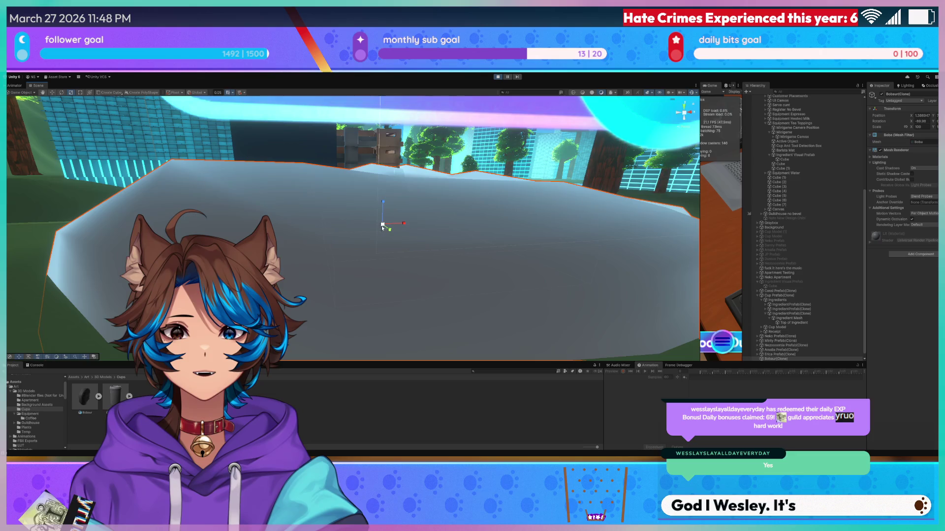
# - Scale the Boba from 100 down to about 0.73, frame it on the counter, and test in Play mode
pyautogui.moveTo(383, 226); pyautogui.dragTo(356, 230)
pyautogui.moveTo(356, 229); pyautogui.dragTo(400, 214, button='right')
pyautogui.scroll(2, 386, 224)
pyautogui.moveTo(400, 215); pyautogui.dragTo(373, 217)
pyautogui.press('f')
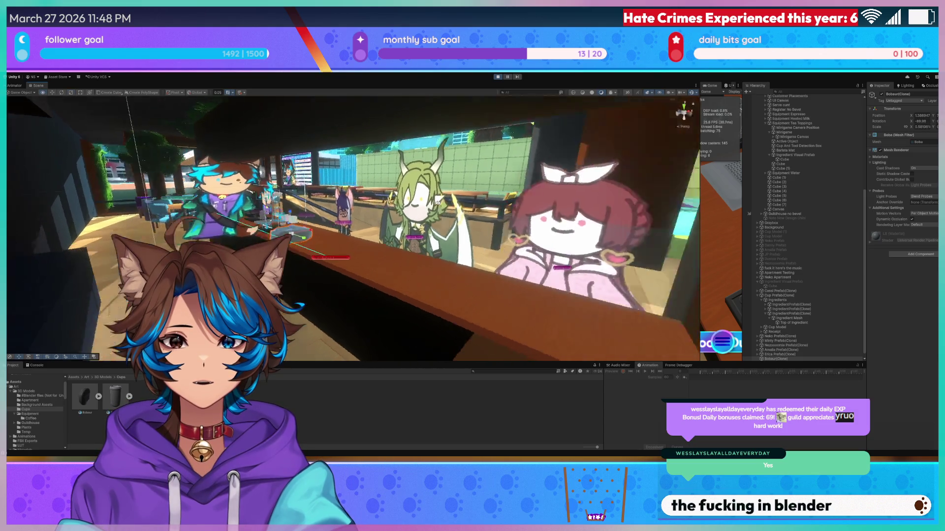
pyautogui.click(498, 77)
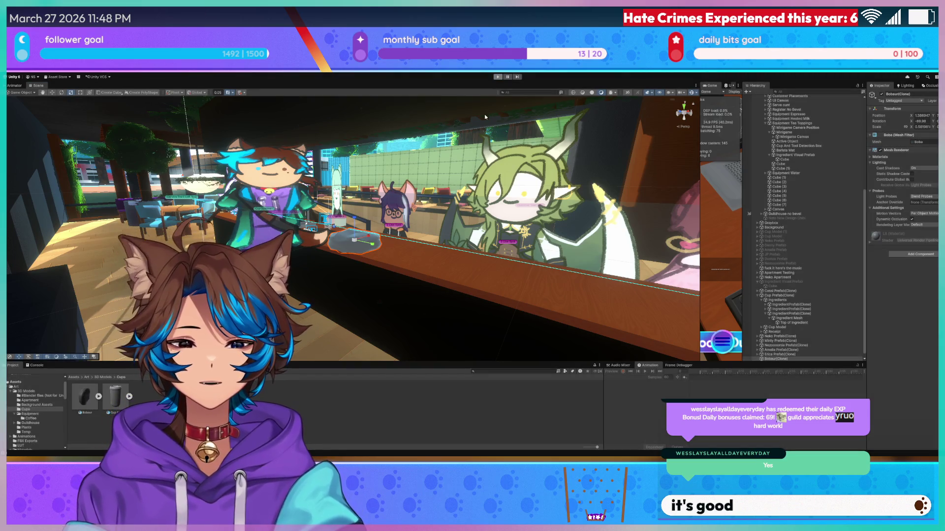
pyautogui.moveTo(453, 162); pyautogui.dragTo(368, 178, button='right')
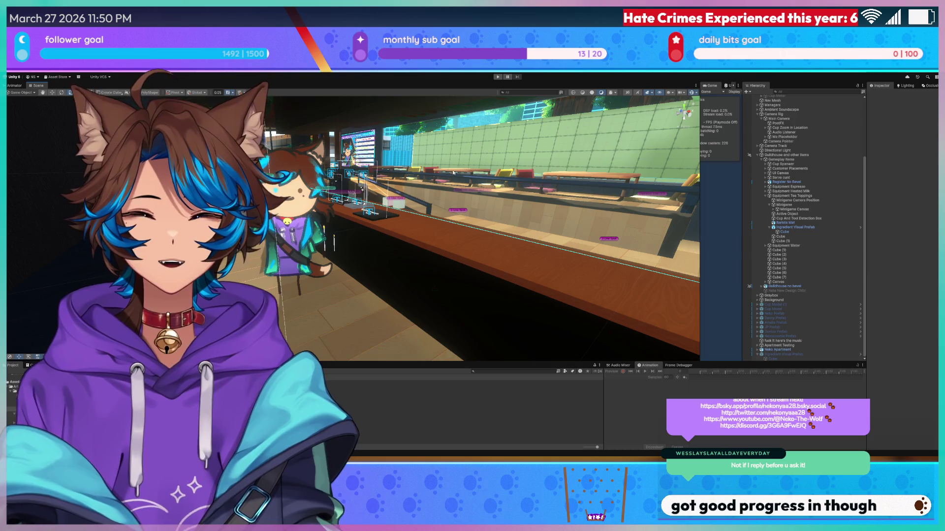
# - Widen the Game view beside a narrower Scene view, angled toward the counter corner
pyautogui.moveTo(388, 173)
pyautogui.mouseDown(button='right')
pyautogui.moveTo(530, 153)
pyautogui.moveTo(701, 173)
pyautogui.mouseUp(button='right')
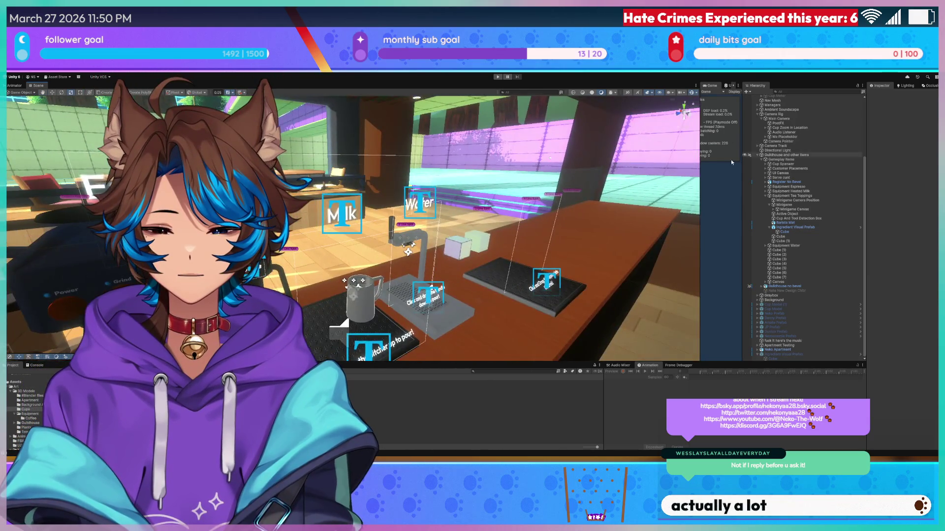
pyautogui.moveTo(700, 173); pyautogui.dragTo(396, 167)
pyautogui.moveTo(389, 167); pyautogui.dragTo(376, 163, button='right')
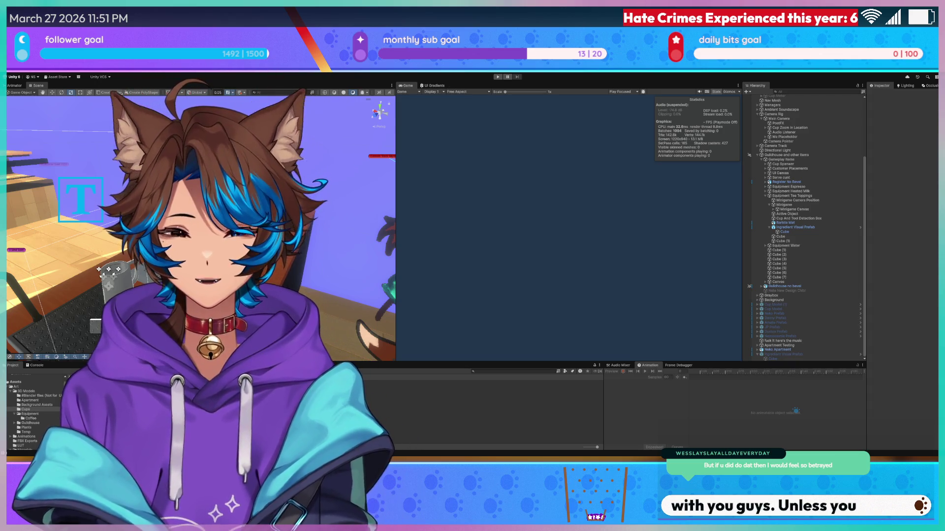
# - Bring the Blender window with the boba model forward and maximize it
pyautogui.hotkey('alt', 'Tab')
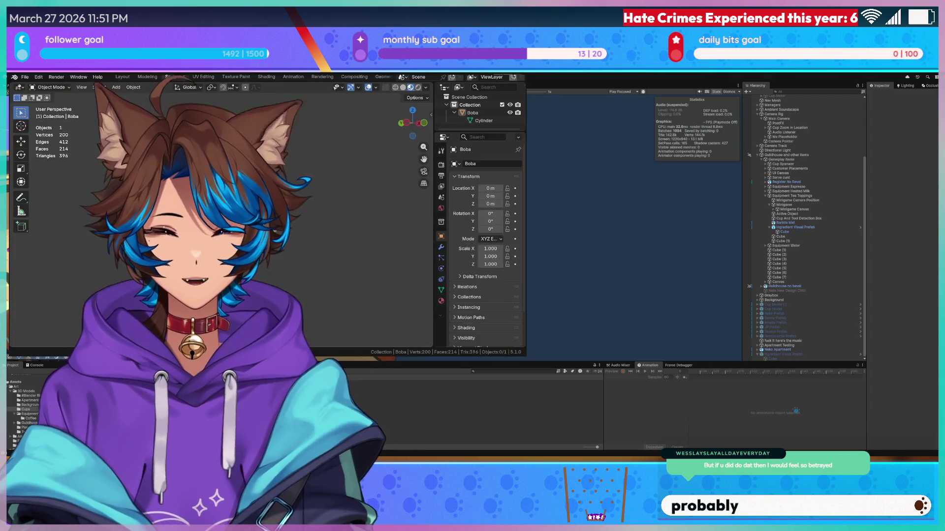
pyautogui.press('super+Up')
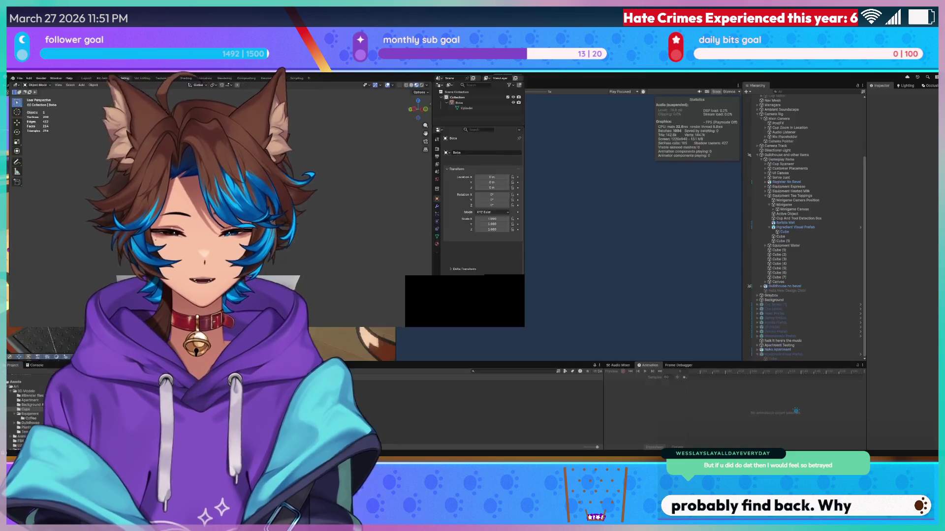
pyautogui.hotkey('alt', 'Tab')
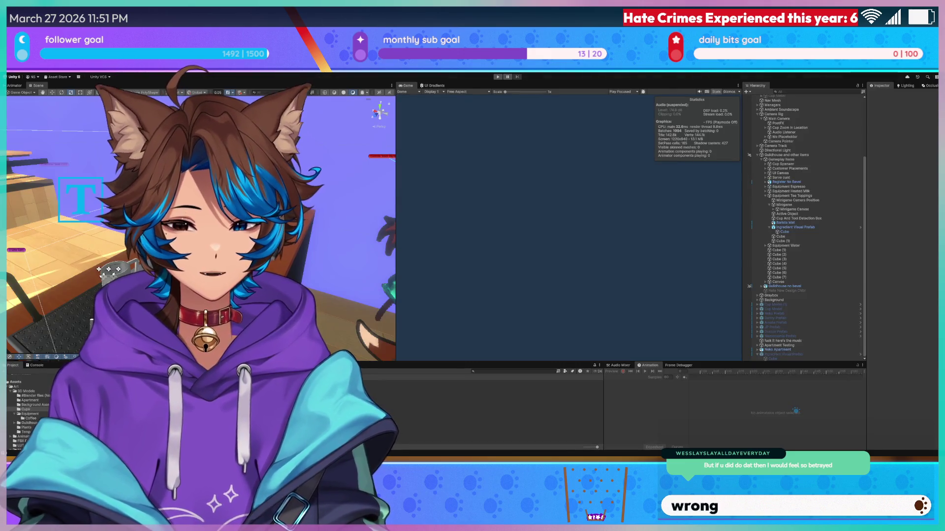
pyautogui.hotkey('alt', 'Tab')
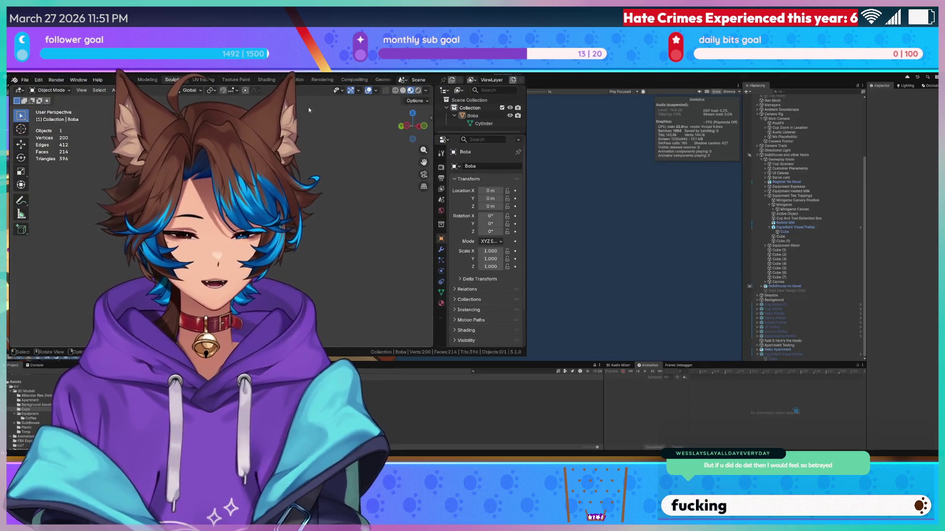
pyautogui.press('super+Up')
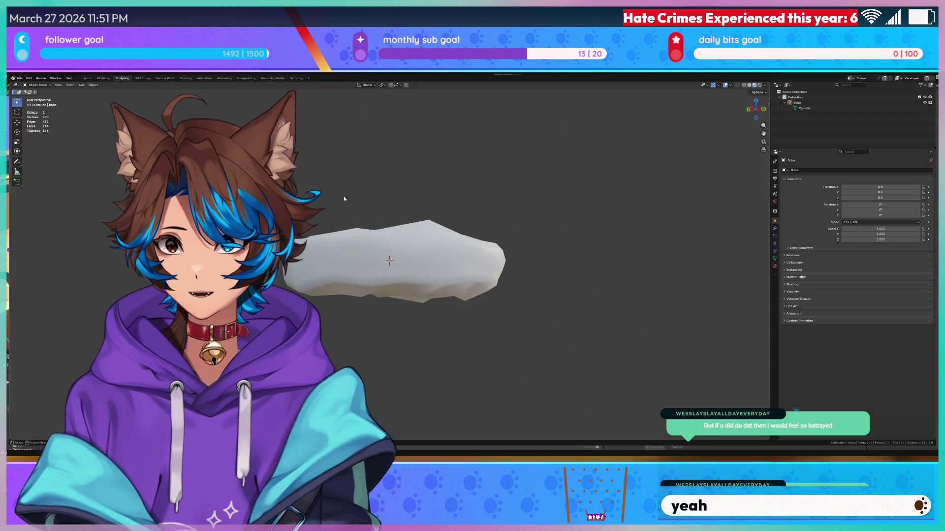
# - Shade the boba blob smooth, save Boba.blend, and return to Unity
pyautogui.rightClick(339, 194)
pyautogui.click(307, 193)
pyautogui.hotkey('ctrl', 's')
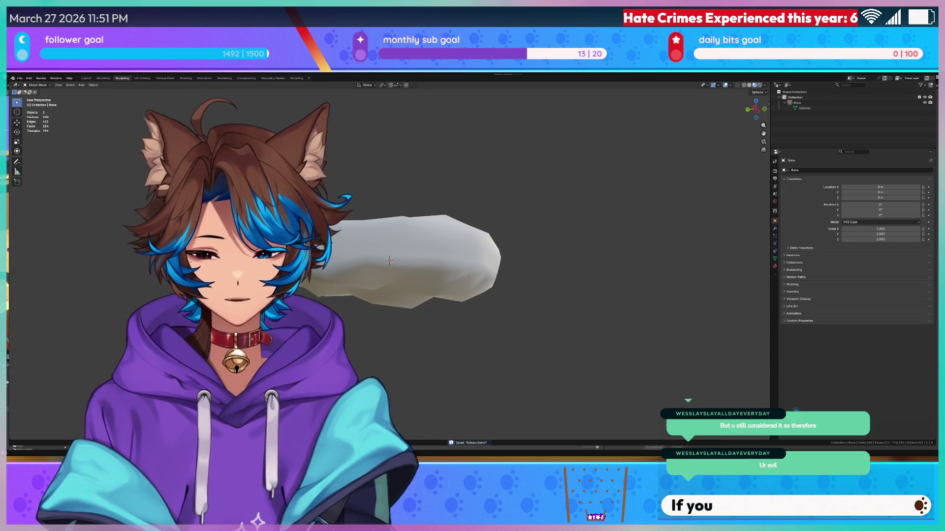
pyautogui.hotkey('alt', 'Tab')
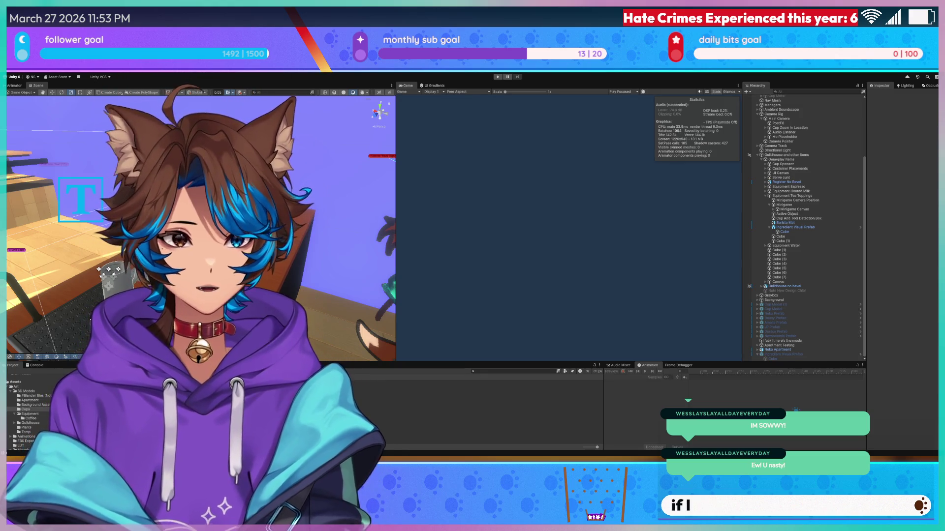
pyautogui.moveTo(373, 275); pyautogui.dragTo(328, 251, button='right')
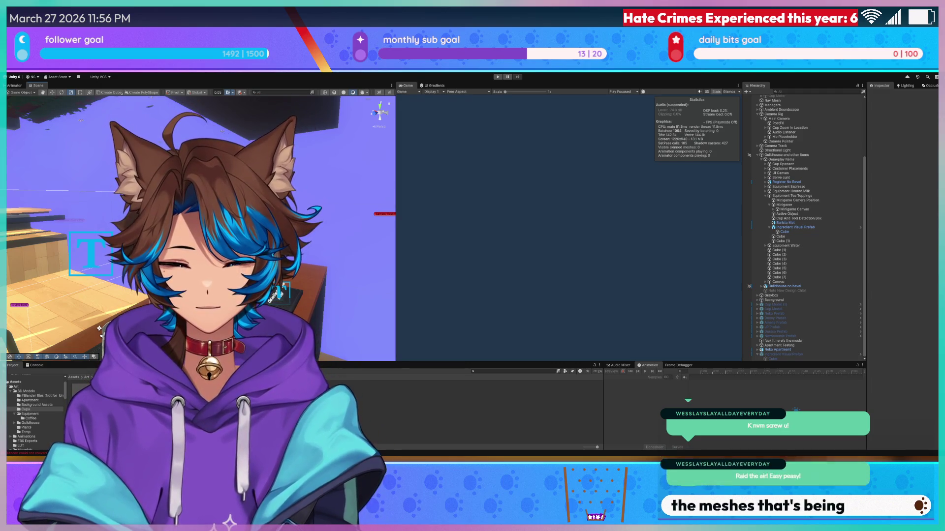
pyautogui.moveTo(197, 221); pyautogui.dragTo(256, 222, button='right')
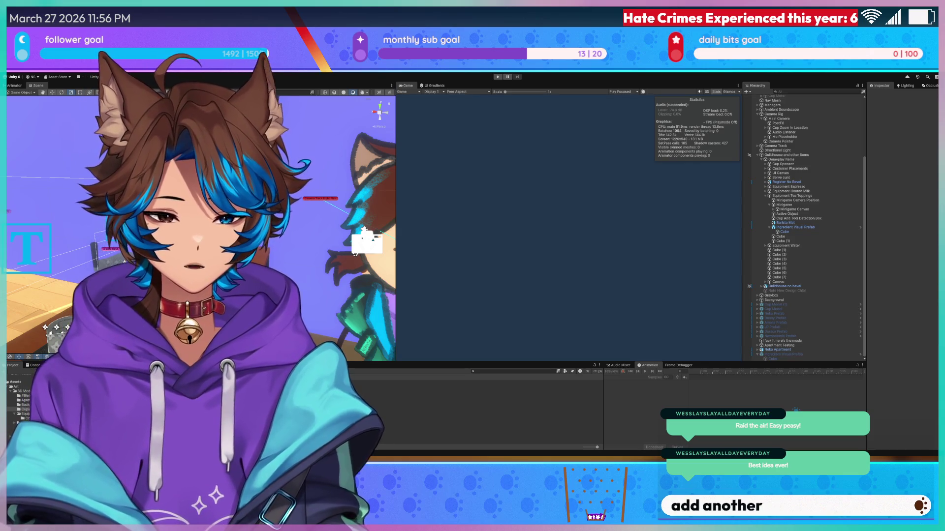
pyautogui.scroll(-5, 316, 191)
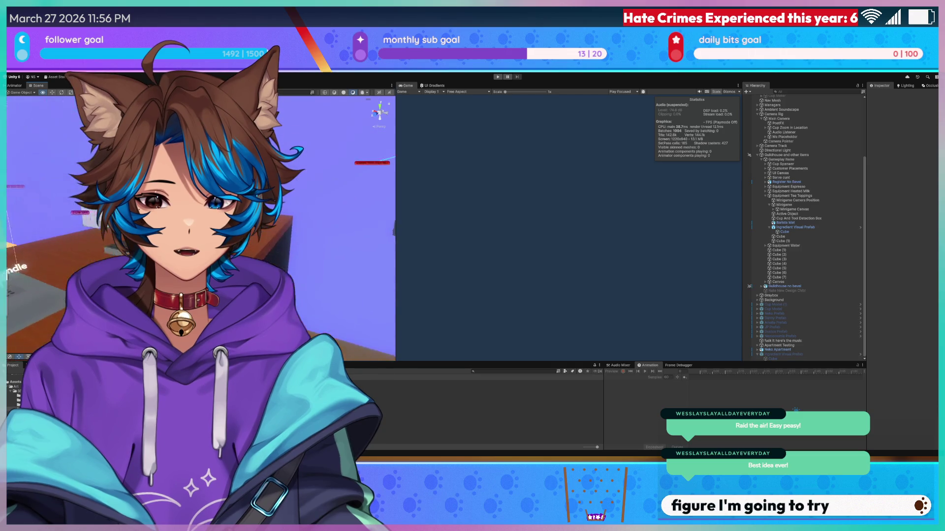
pyautogui.moveTo(72, 262); pyautogui.dragTo(71, 263, button='right')
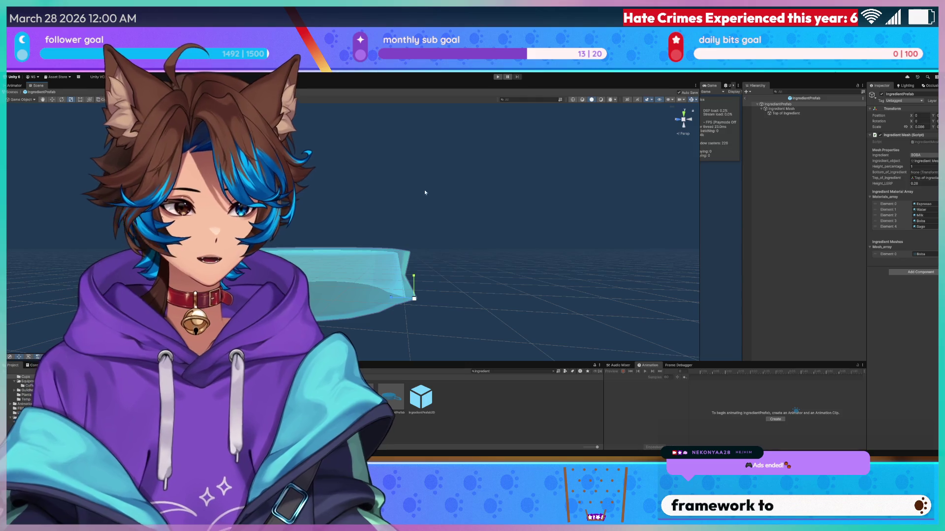
# - Orbit around the IngredientPrefab's shallow cup mesh for a closer look
pyautogui.keyDown('alt'); pyautogui.moveTo(337, 187); pyautogui.dragTo(308, 188); pyautogui.keyUp('alt')
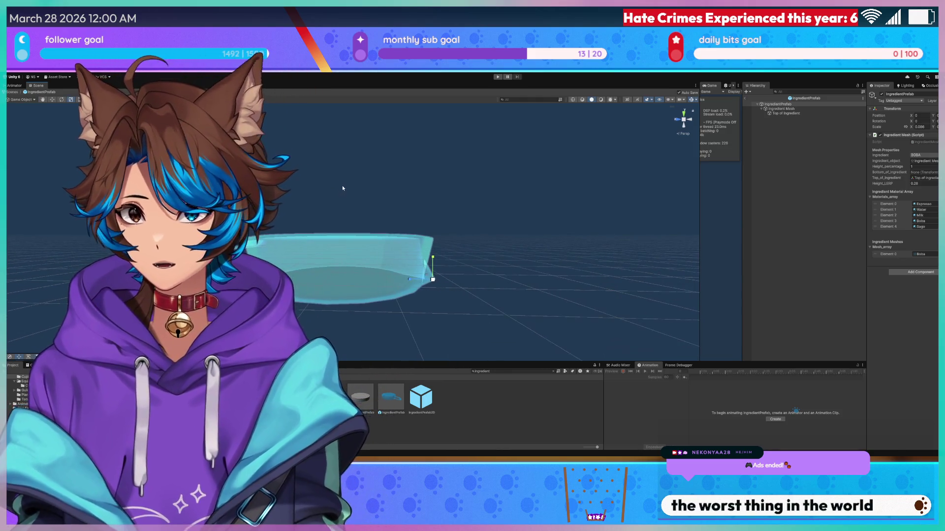